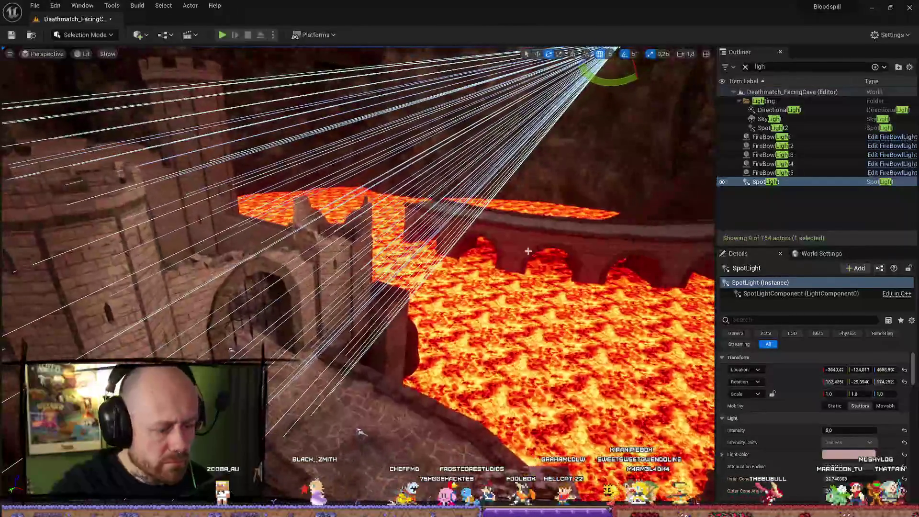
Step: Delete the stray SpotLight and fly the view over to the hanging fire bowls
{"action": "key", "text": "Delete"}
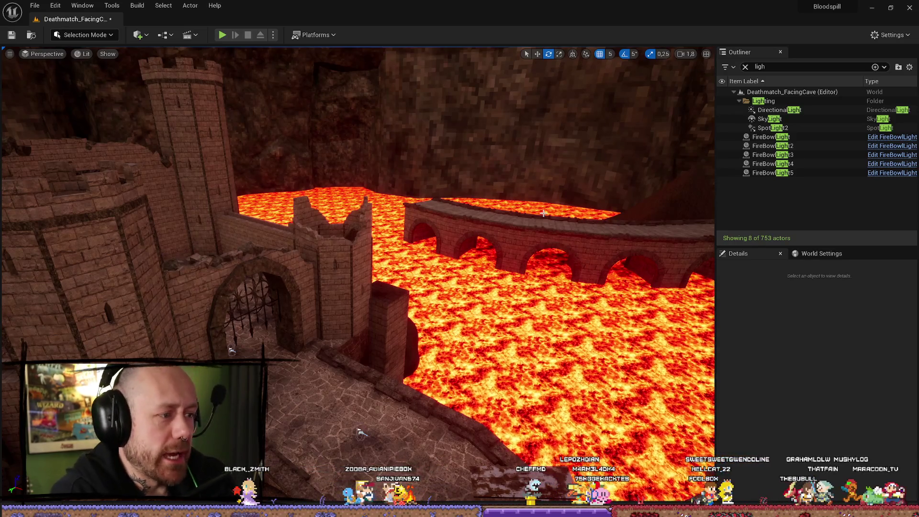
{"action": "mouse_move", "coordinate": [360, 433]}
{"action": "left_mouse_down"}
{"action": "mouse_move", "coordinate": [327, 422]}
{"action": "mouse_move", "coordinate": [687, 262]}
{"action": "left_mouse_up"}
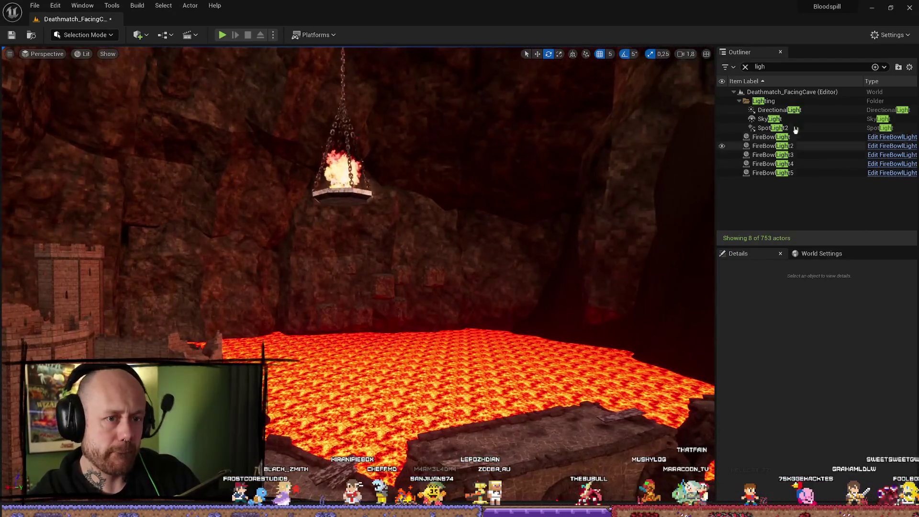
Step: Inspect the DirectionalLight's Details while viewing the sunset sky
{"action": "left_click", "coordinate": [780, 111]}
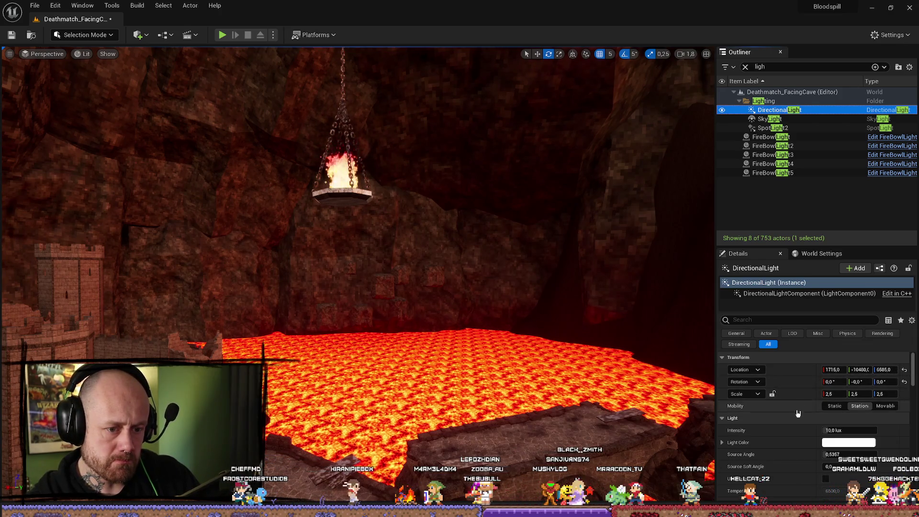
{"action": "scroll", "coordinate": [797, 413], "scroll_direction": "down", "scroll_amount": 5}
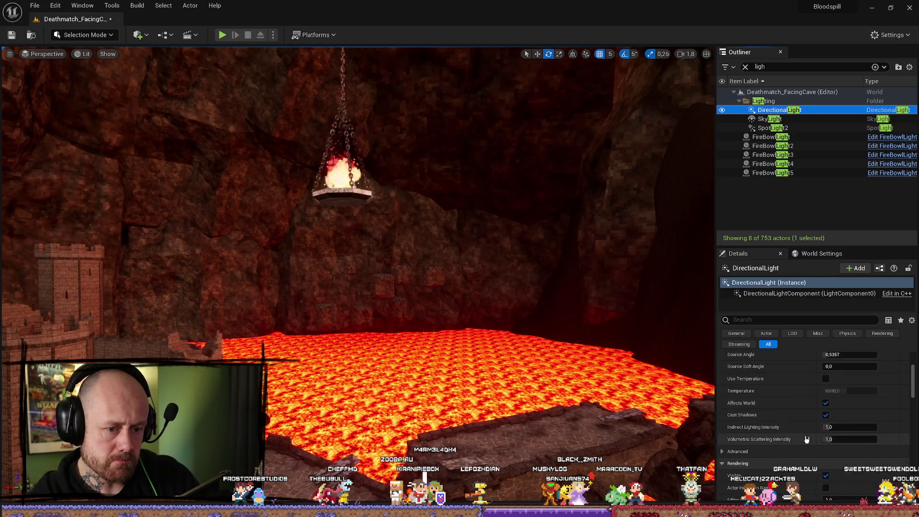
{"action": "scroll", "coordinate": [806, 439], "scroll_direction": "down", "scroll_amount": 2}
{"action": "scroll", "coordinate": [806, 438], "scroll_direction": "down", "scroll_amount": 5}
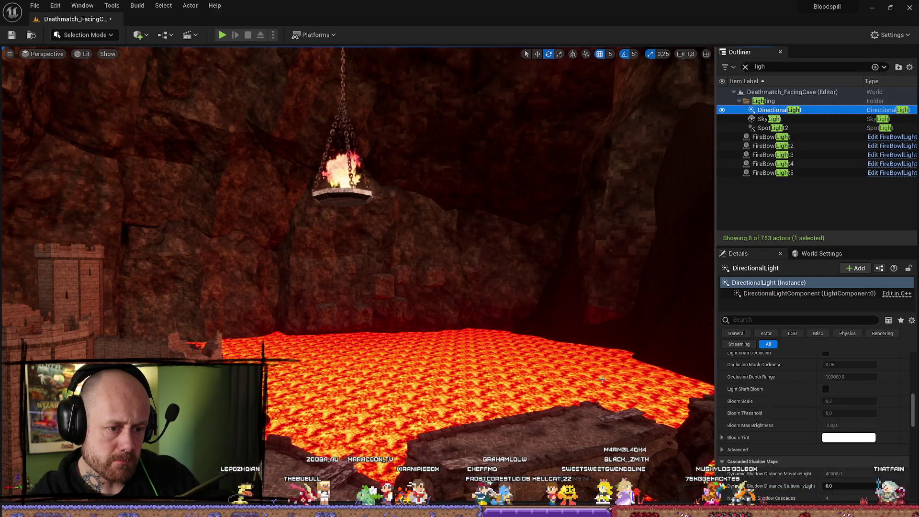
{"action": "left_click_drag", "start_coordinate": [596, 373], "coordinate": [579, 358]}
{"action": "scroll", "coordinate": [358, 206], "scroll_direction": "up", "scroll_amount": 5}
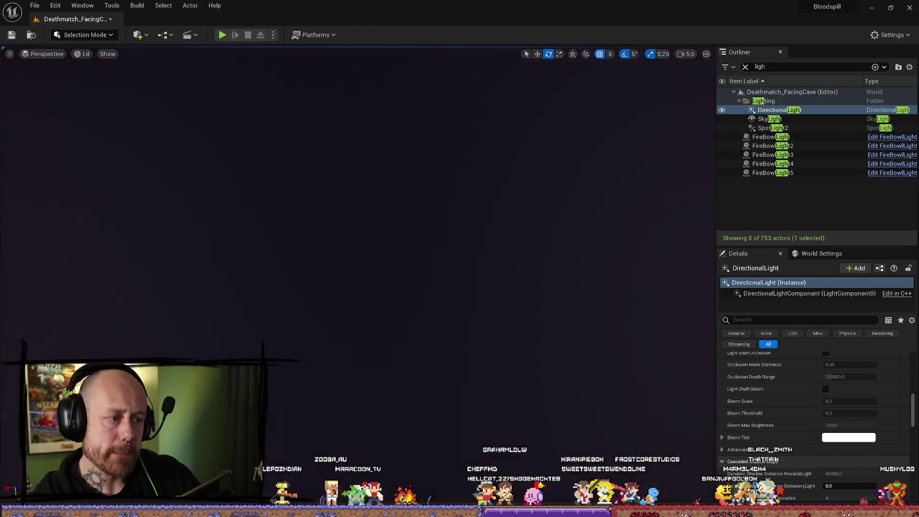
{"action": "left_click_drag", "start_coordinate": [621, 378], "coordinate": [631, 370]}
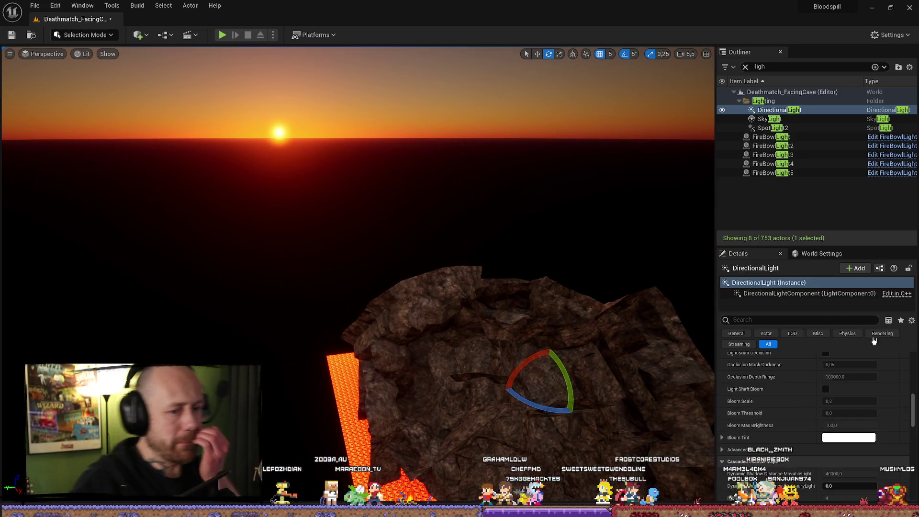
Step: Reset the DirectionalLight's Source Angle to default 0,5357 and its Location to 0,0,0
{"action": "scroll", "coordinate": [875, 406], "scroll_direction": "up", "scroll_amount": 15}
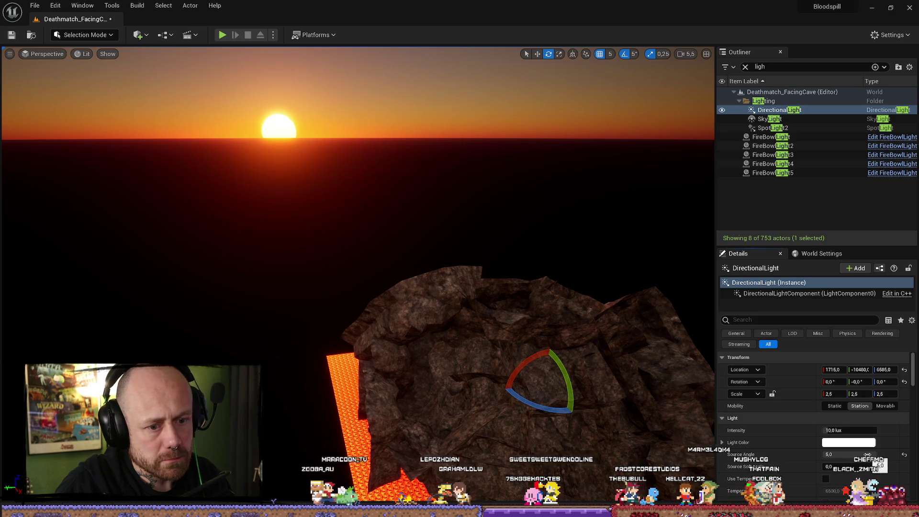
{"action": "left_click_drag", "start_coordinate": [867, 454], "coordinate": [842, 454]}
{"action": "left_click", "coordinate": [905, 454]}
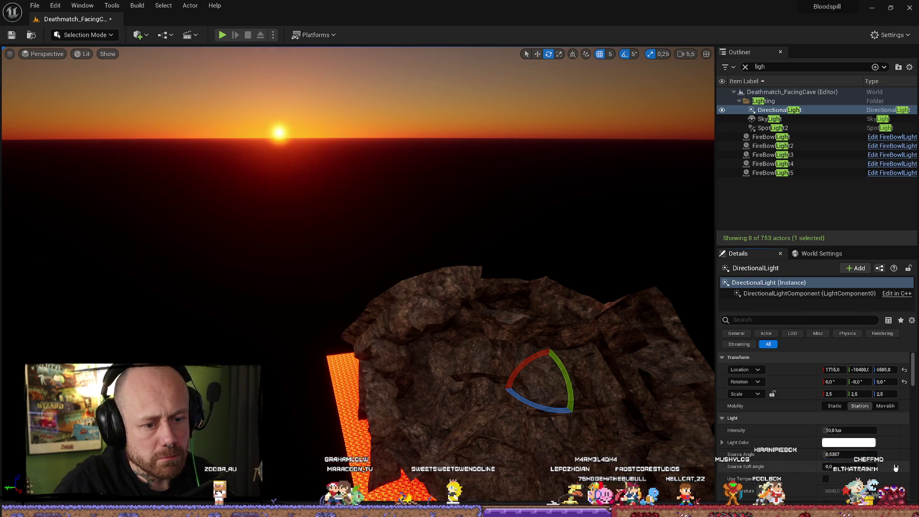
{"action": "scroll", "coordinate": [876, 431], "scroll_direction": "down", "scroll_amount": 4}
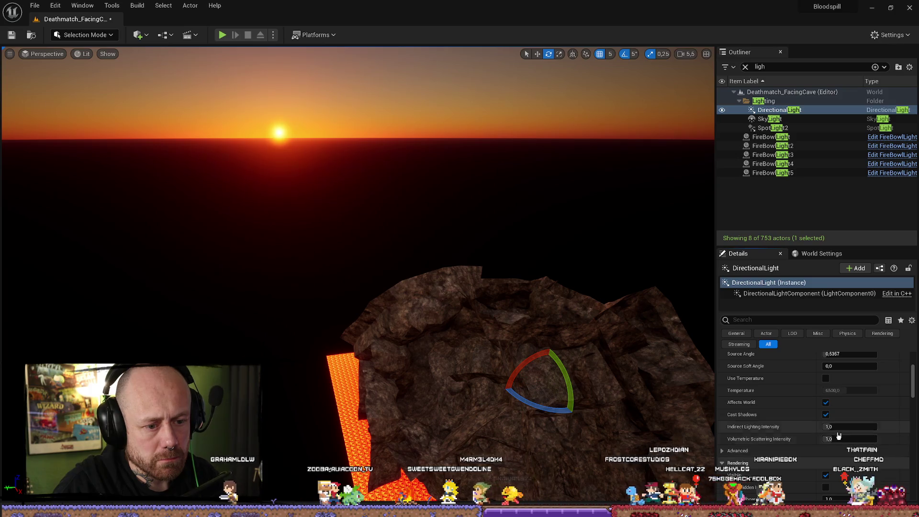
{"action": "scroll", "coordinate": [842, 426], "scroll_direction": "down", "scroll_amount": 4}
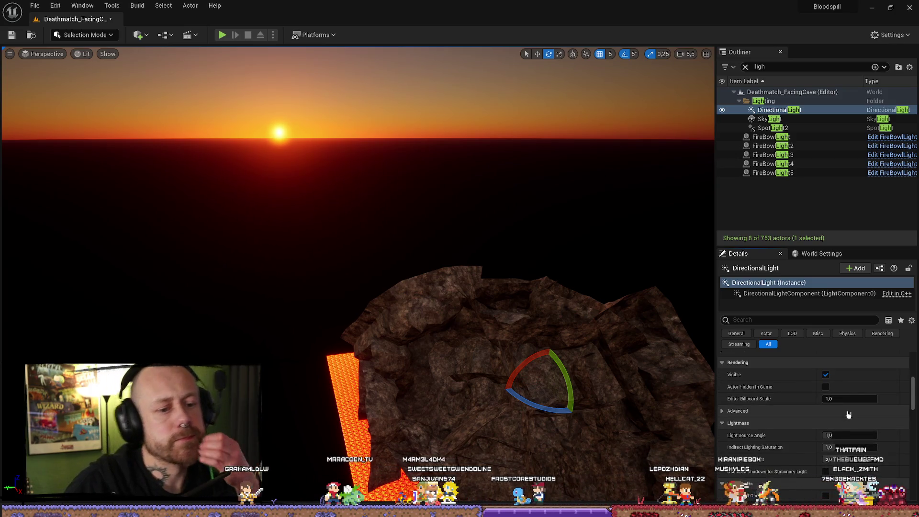
{"action": "scroll", "coordinate": [844, 413], "scroll_direction": "down", "scroll_amount": 10}
{"action": "scroll", "coordinate": [842, 406], "scroll_direction": "up", "scroll_amount": 20}
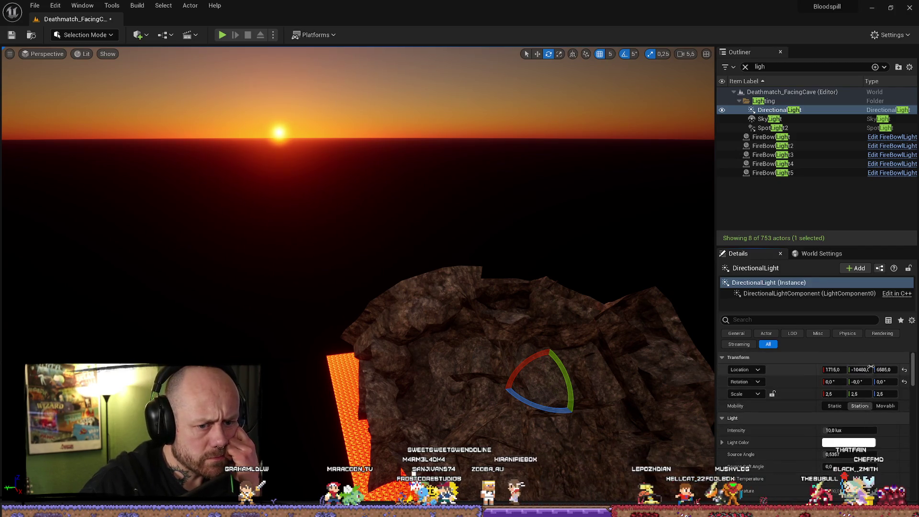
{"action": "left_click_drag", "start_coordinate": [833, 369], "coordinate": [833, 370]}
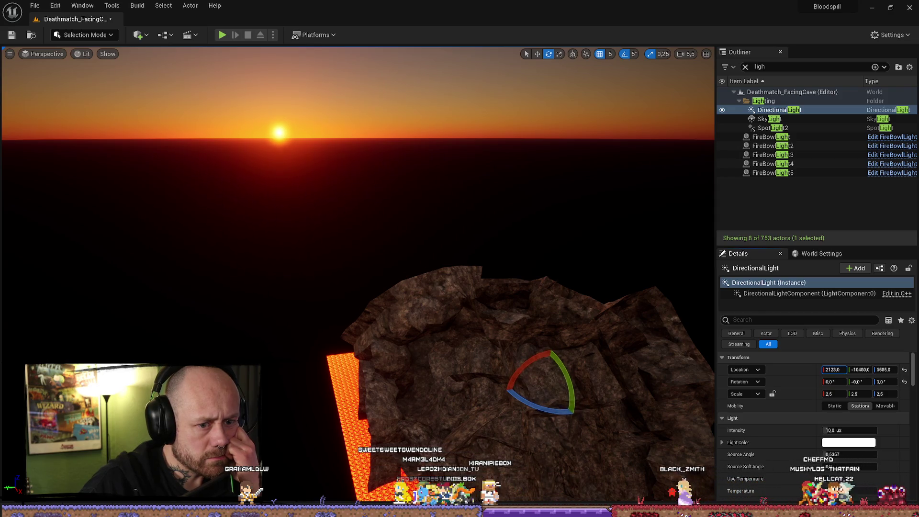
{"action": "left_click", "coordinate": [904, 369]}
Step: Review the remaining DirectionalLight settings, then inspect SpotLight2, SkyLight and FireBowlLight
{"action": "scroll", "coordinate": [852, 423], "scroll_direction": "down", "scroll_amount": 2}
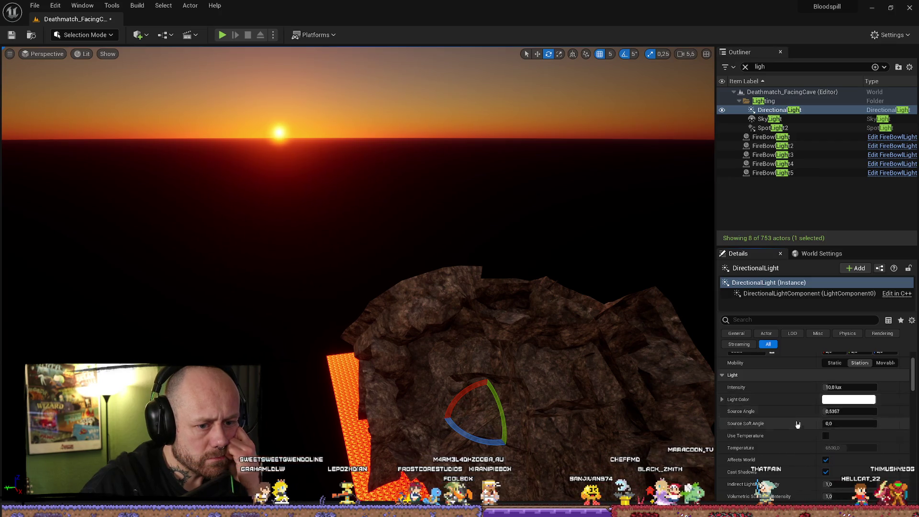
{"action": "scroll", "coordinate": [799, 416], "scroll_direction": "down", "scroll_amount": 5}
{"action": "scroll", "coordinate": [798, 415], "scroll_direction": "down", "scroll_amount": 5}
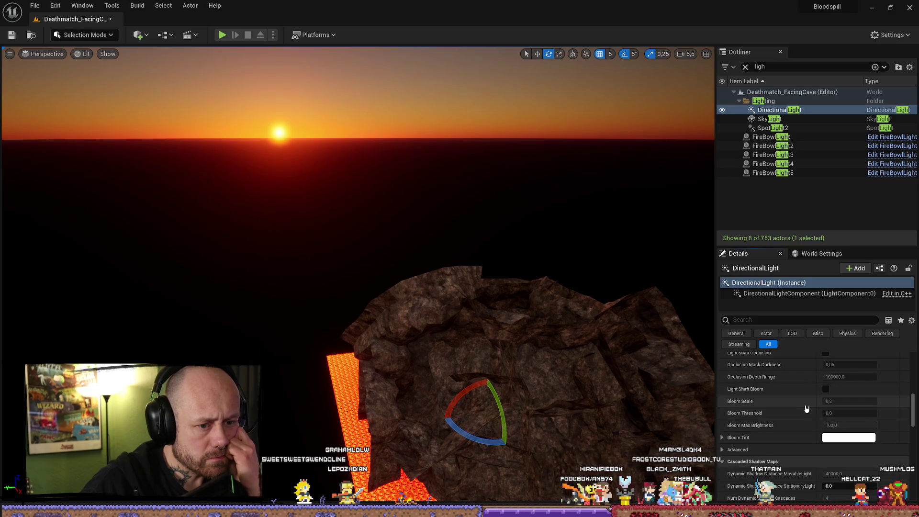
{"action": "scroll", "coordinate": [808, 406], "scroll_direction": "down", "scroll_amount": 8}
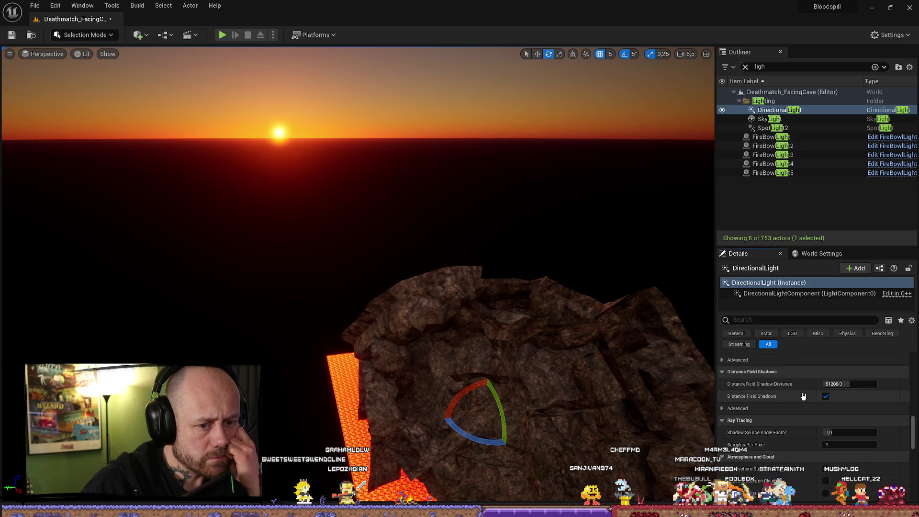
{"action": "scroll", "coordinate": [802, 396], "scroll_direction": "down", "scroll_amount": 8}
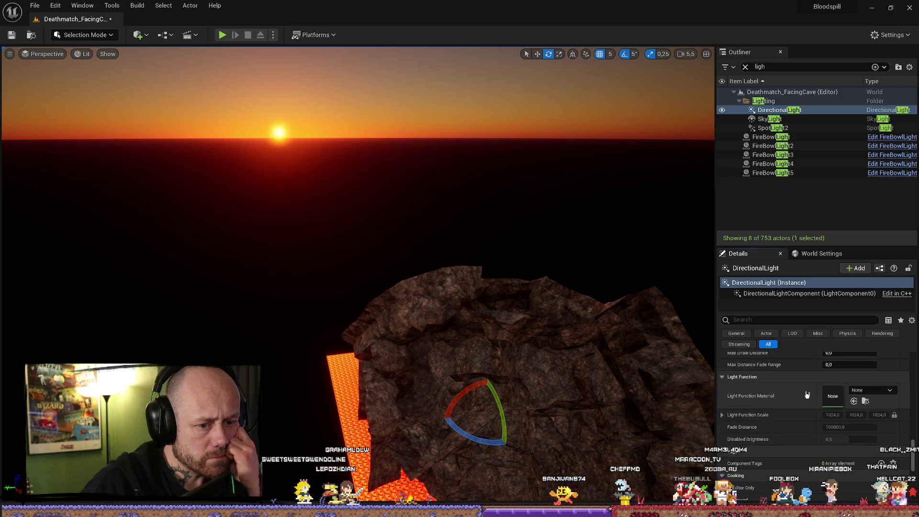
{"action": "scroll", "coordinate": [807, 394], "scroll_direction": "down", "scroll_amount": 10}
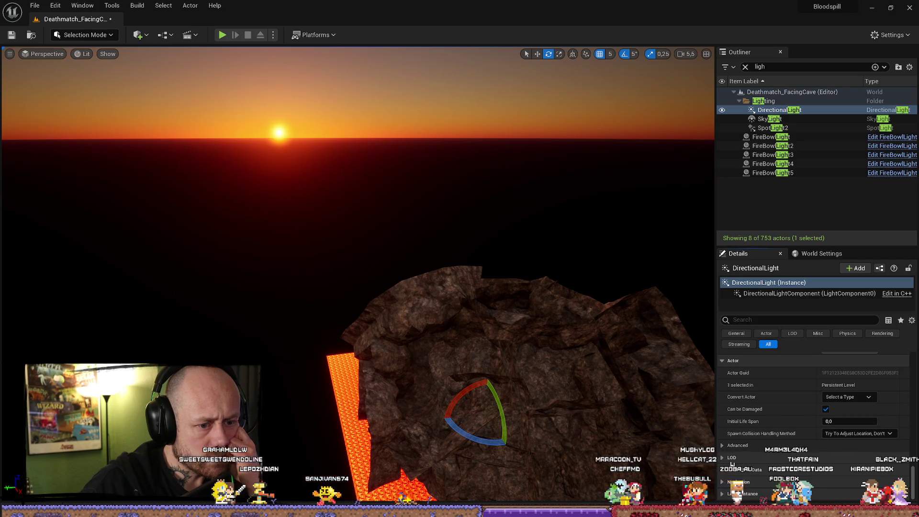
{"action": "left_click_drag", "start_coordinate": [913, 476], "coordinate": [912, 359]}
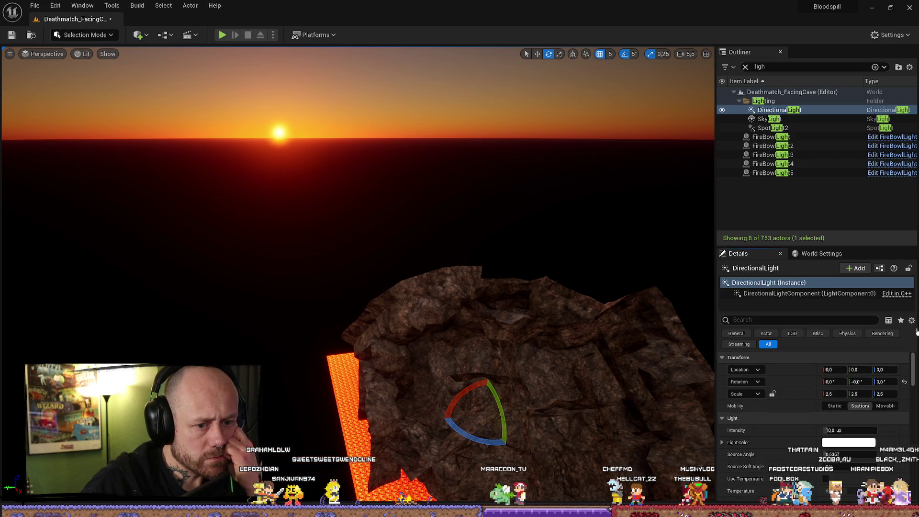
{"action": "left_click", "coordinate": [798, 127]}
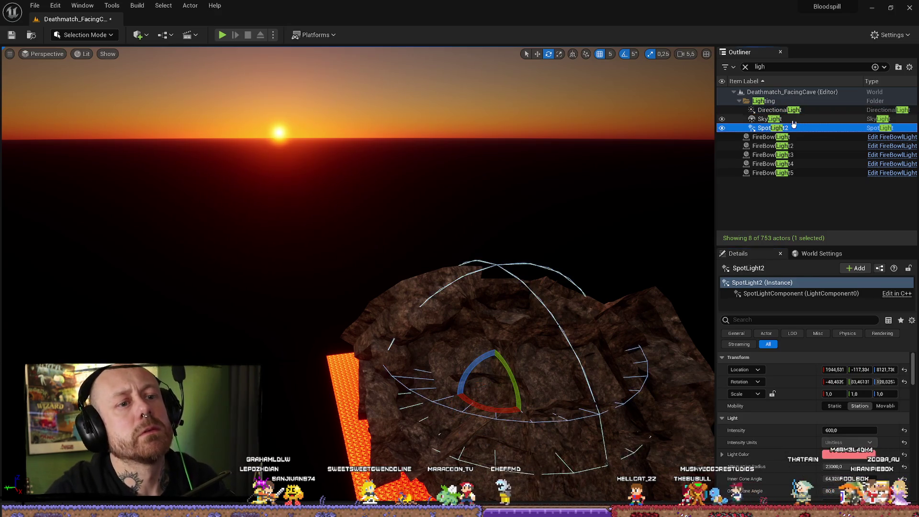
{"action": "left_click", "coordinate": [792, 118]}
{"action": "left_click", "coordinate": [784, 110]}
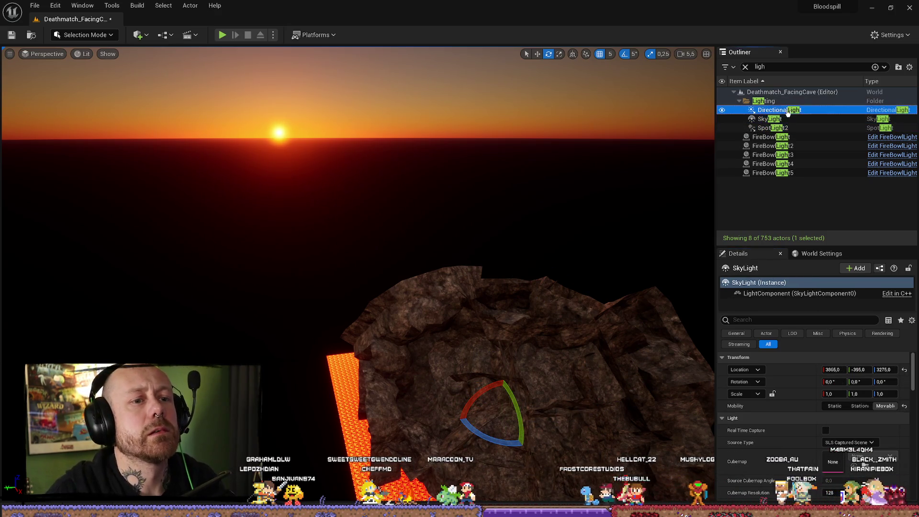
{"action": "left_click", "coordinate": [801, 119]}
{"action": "left_click", "coordinate": [795, 136]}
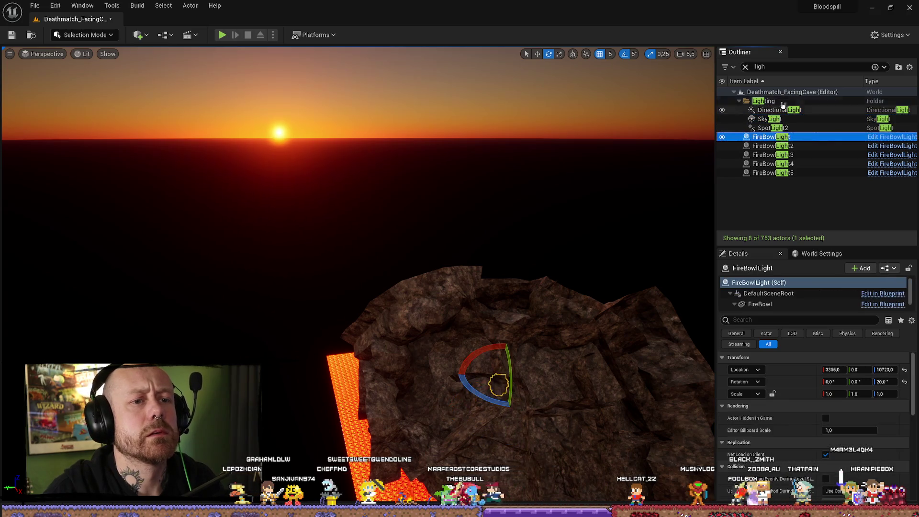
Step: Clear the 'ligh' Outliner filter so all 753 actors are listed
{"action": "left_click", "coordinate": [800, 66]}
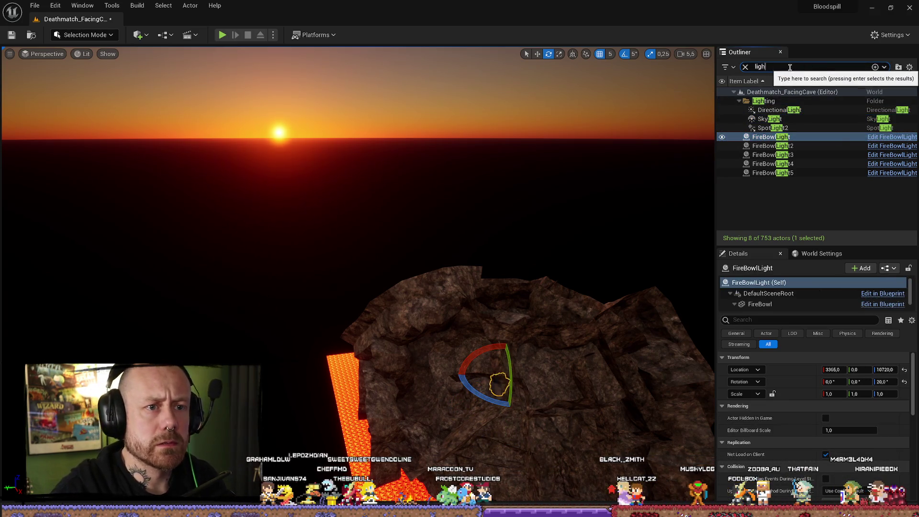
{"action": "type", "text": "a"}
{"action": "key", "text": "BackSpace"}
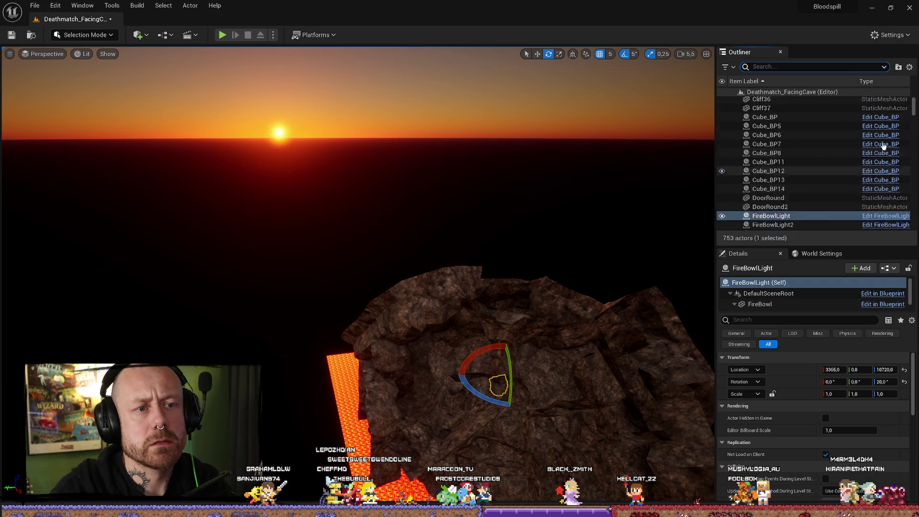
Step: Select the SkyAtmosphere and set its Ground Radius to 7000
{"action": "scroll", "coordinate": [813, 134], "scroll_direction": "up", "scroll_amount": 10}
{"action": "left_click", "coordinate": [803, 123]}
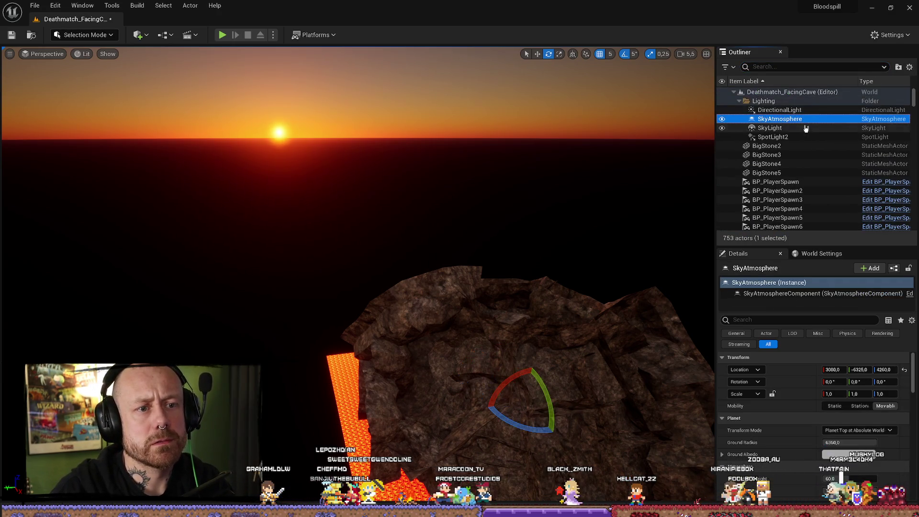
{"action": "left_click_drag", "start_coordinate": [860, 440], "coordinate": [799, 441]}
{"action": "type", "text": "7000"}
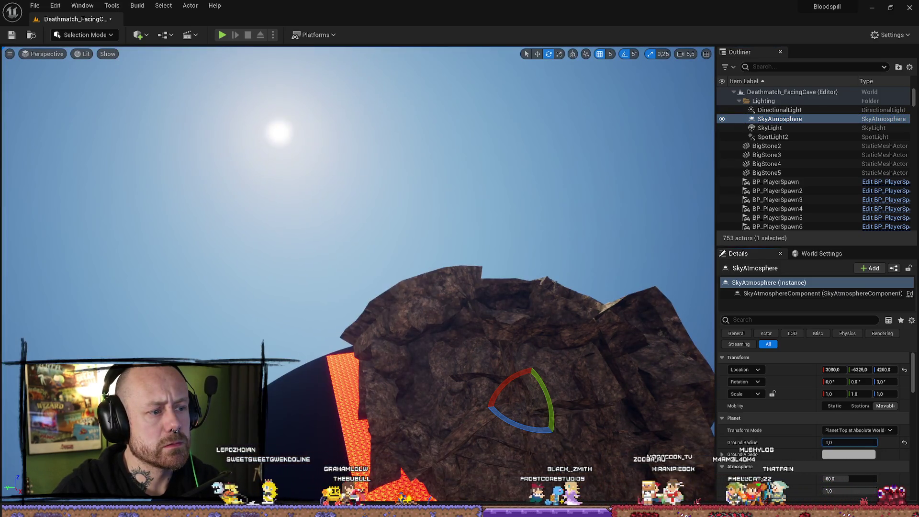
{"action": "key", "text": "Return"}
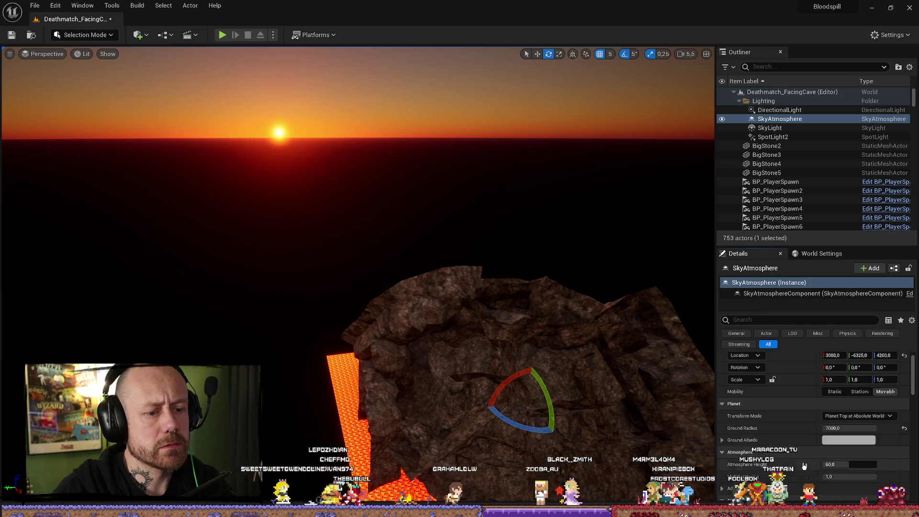
Step: Raise the SkyAtmosphere's Transmittance Min Light Elevation Angle to about 56
{"action": "scroll", "coordinate": [834, 438], "scroll_direction": "down", "scroll_amount": 3}
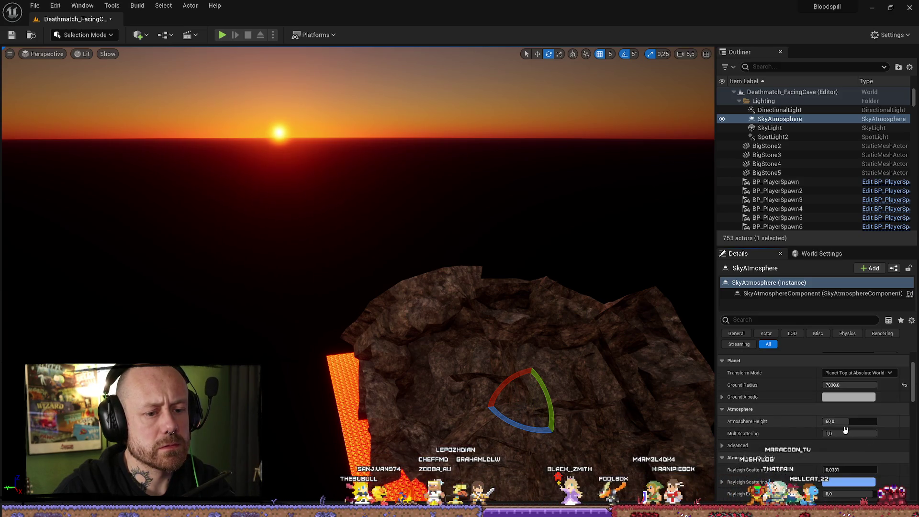
{"action": "scroll", "coordinate": [835, 409], "scroll_direction": "up", "scroll_amount": 3}
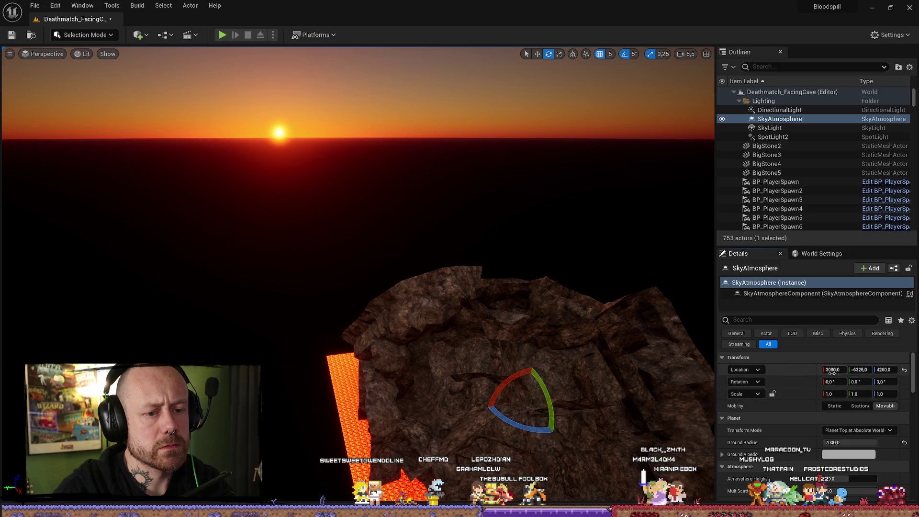
{"action": "scroll", "coordinate": [833, 412], "scroll_direction": "down", "scroll_amount": 7}
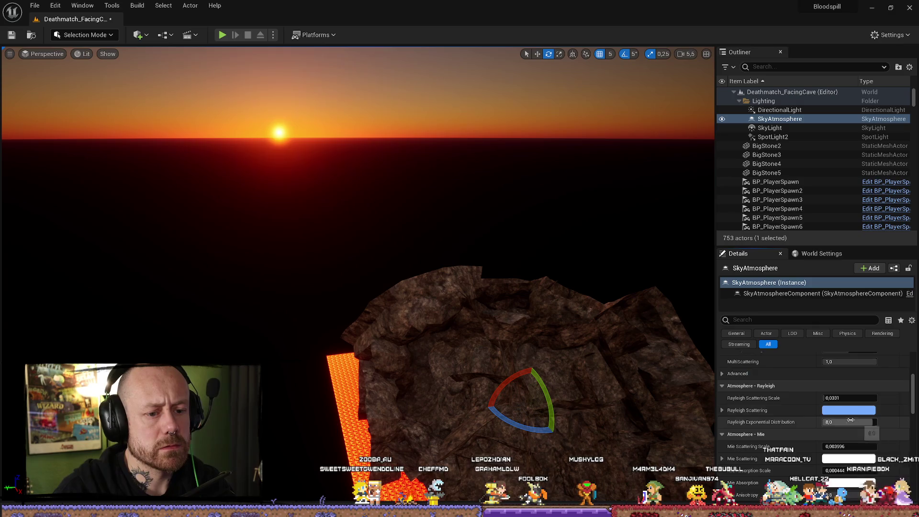
{"action": "scroll", "coordinate": [856, 416], "scroll_direction": "down", "scroll_amount": 3}
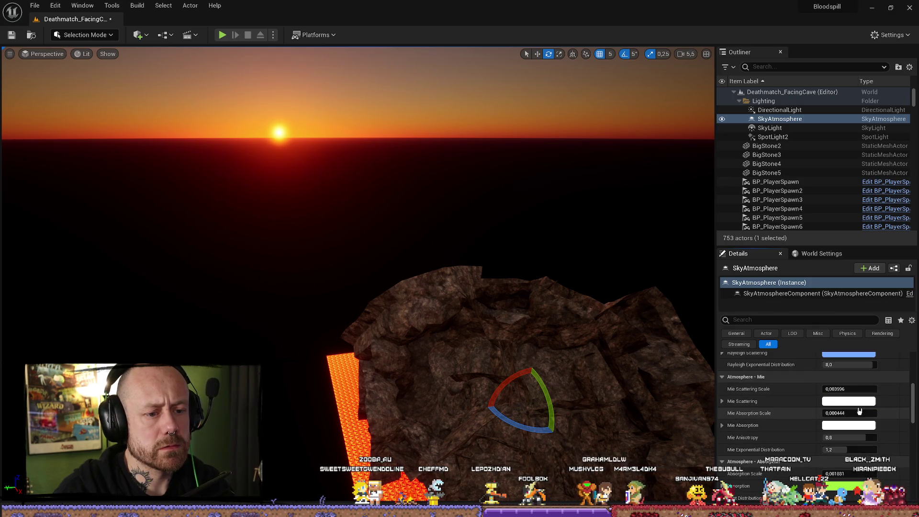
{"action": "scroll", "coordinate": [859, 411], "scroll_direction": "down", "scroll_amount": 4}
{"action": "scroll", "coordinate": [863, 412], "scroll_direction": "down", "scroll_amount": 3}
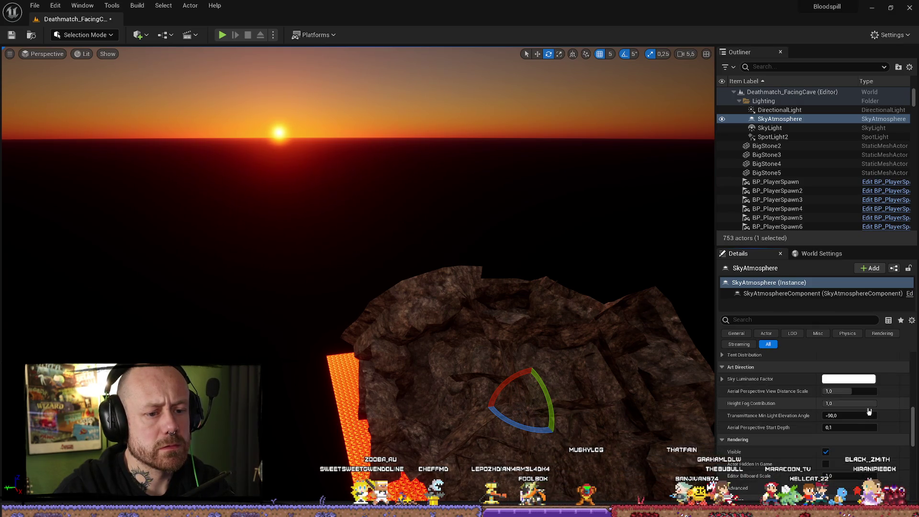
{"action": "left_click_drag", "start_coordinate": [850, 415], "coordinate": [874, 441]}
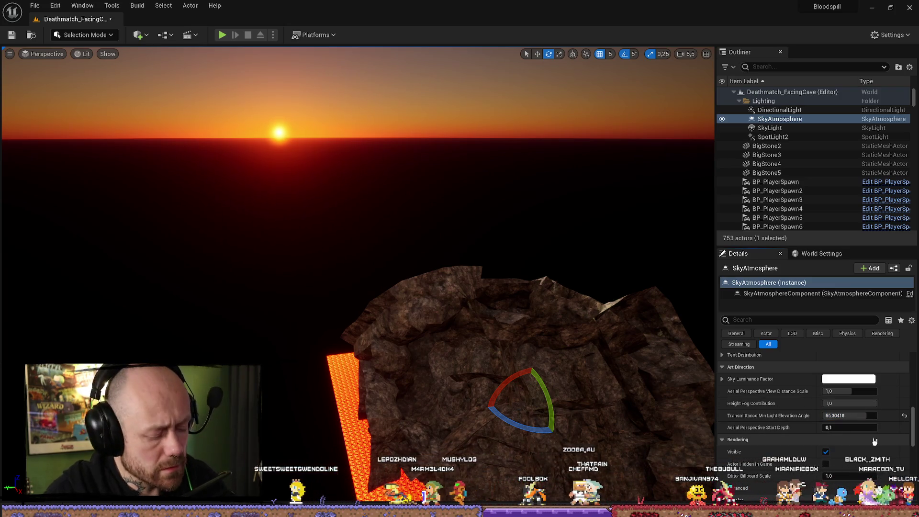
Step: Select the DirectionalLight to bring up its properties
{"action": "scroll", "coordinate": [862, 431], "scroll_direction": "down", "scroll_amount": 10}
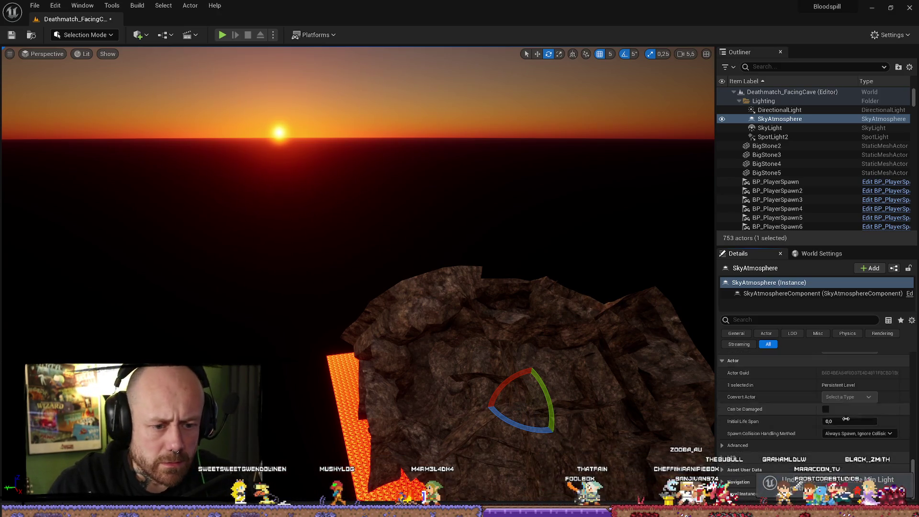
{"action": "left_click", "coordinate": [802, 123]}
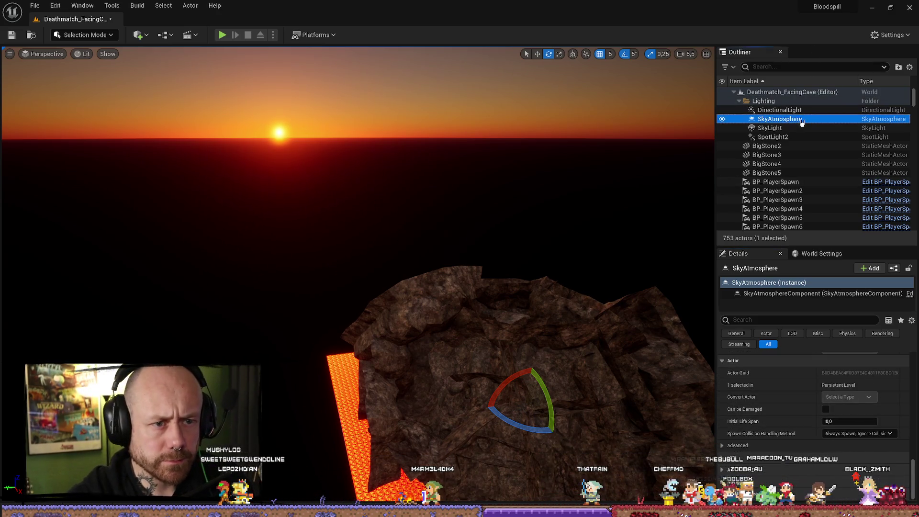
{"action": "left_click", "coordinate": [809, 110]}
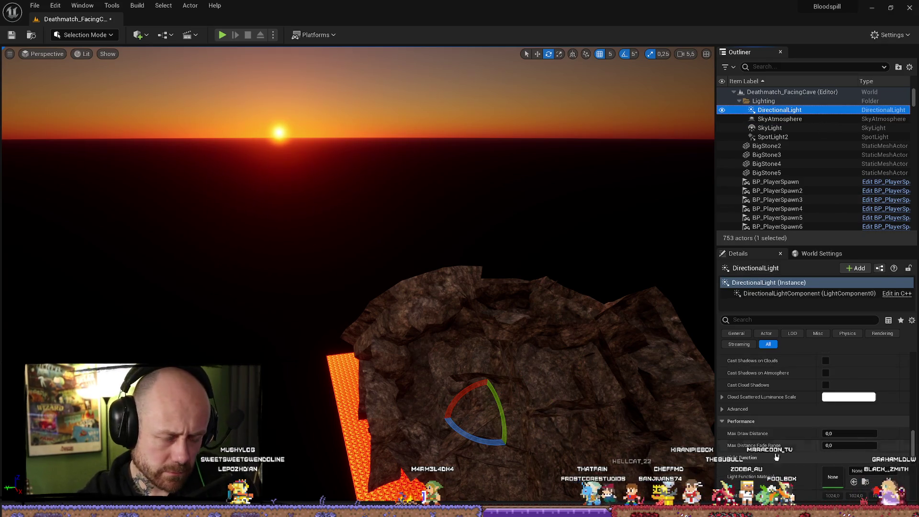
Step: Rotate the DirectionalLight until the sun sits high in a bright daytime sky
{"action": "mouse_move", "coordinate": [499, 427]}
{"action": "left_mouse_down"}
{"action": "mouse_move", "coordinate": [496, 393]}
{"action": "mouse_move", "coordinate": [472, 362]}
{"action": "mouse_move", "coordinate": [471, 389]}
{"action": "mouse_move", "coordinate": [431, 368]}
{"action": "mouse_move", "coordinate": [430, 467]}
{"action": "mouse_move", "coordinate": [471, 344]}
{"action": "left_mouse_up"}
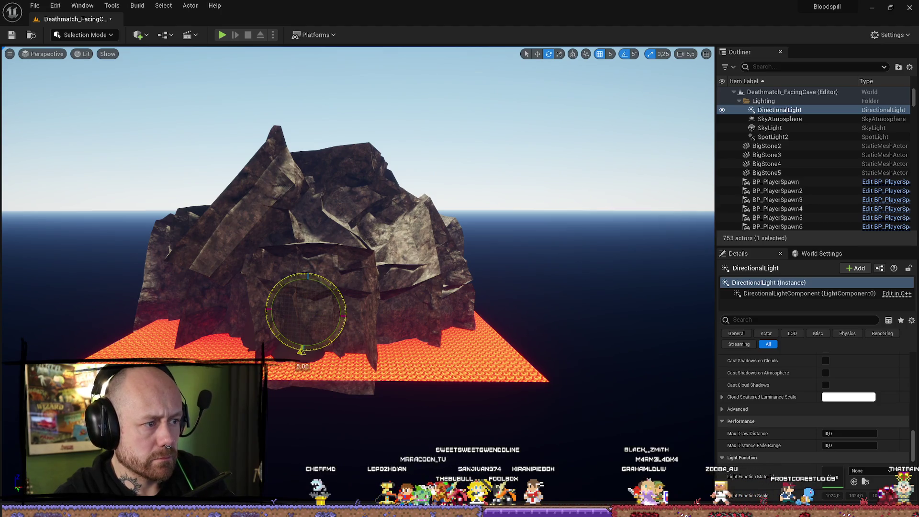
{"action": "mouse_move", "coordinate": [471, 344]}
{"action": "left_mouse_down"}
{"action": "mouse_move", "coordinate": [471, 388]}
{"action": "mouse_move", "coordinate": [471, 369]}
{"action": "left_mouse_up"}
{"action": "mouse_move", "coordinate": [297, 331]}
{"action": "left_mouse_down"}
{"action": "mouse_move", "coordinate": [280, 378]}
{"action": "mouse_move", "coordinate": [280, 210]}
{"action": "mouse_move", "coordinate": [337, 211]}
{"action": "mouse_move", "coordinate": [552, 373]}
{"action": "mouse_move", "coordinate": [409, 380]}
{"action": "mouse_move", "coordinate": [83, 73]}
{"action": "left_mouse_up"}
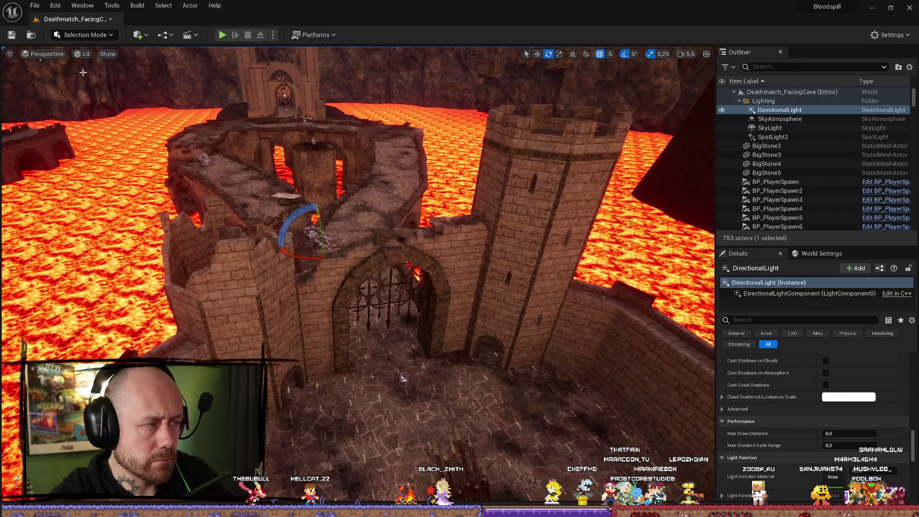
{"action": "left_click", "coordinate": [37, 5]}
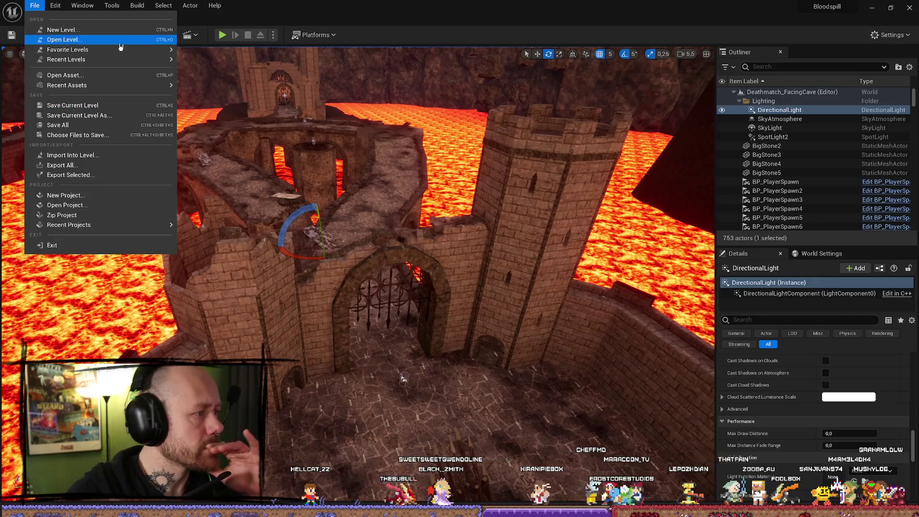
Step: Build lighting only and review the 33 overlapping lightmap UV warnings
{"action": "left_click", "coordinate": [137, 5]}
{"action": "left_click", "coordinate": [137, 6]}
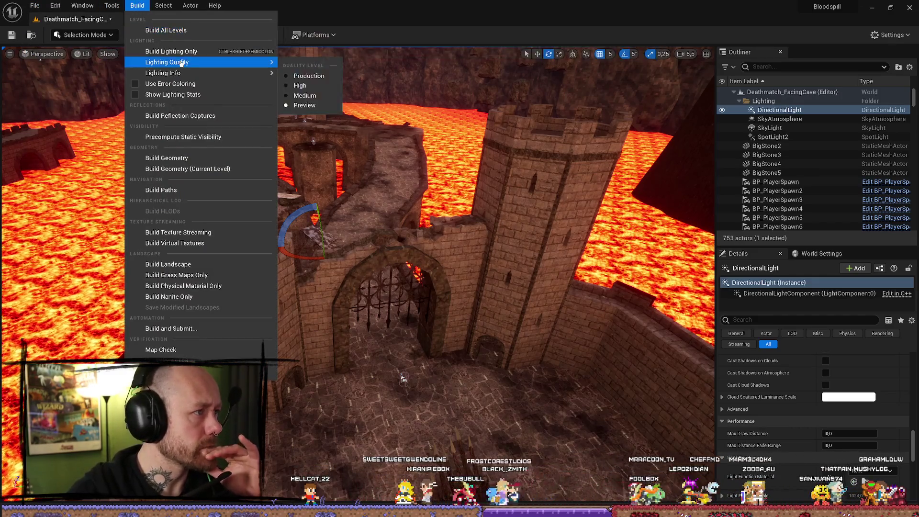
{"action": "left_click", "coordinate": [172, 51]}
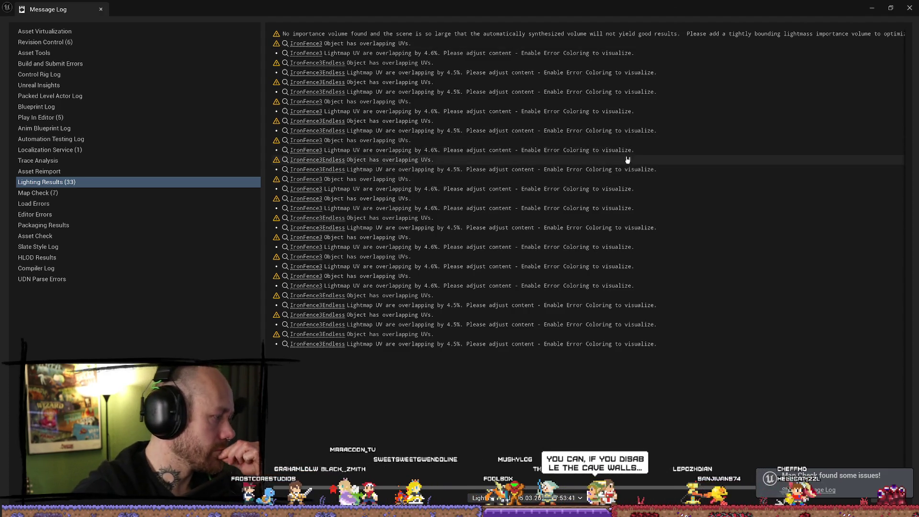
{"action": "left_click", "coordinate": [903, 7]}
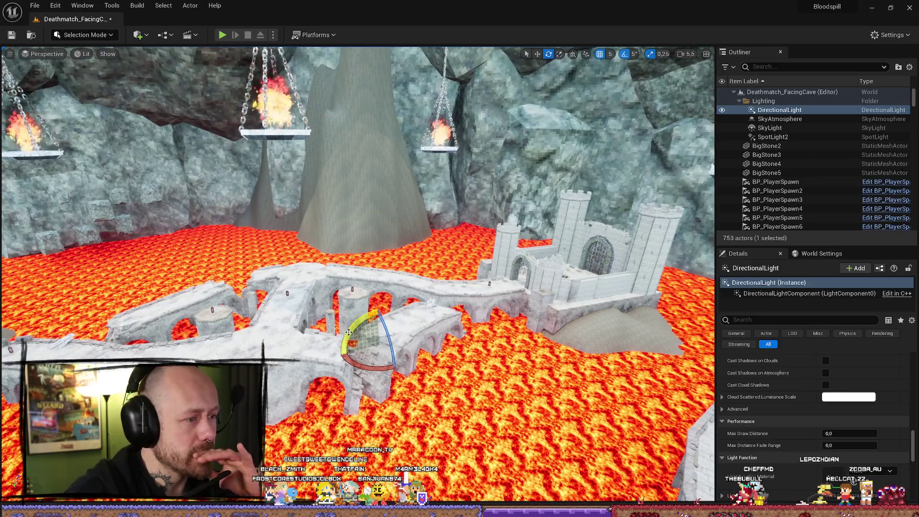
Step: Rotate the DirectionalLight about 80 degrees with the rotate gizmo
{"action": "left_click_drag", "start_coordinate": [381, 378], "coordinate": [338, 359]}
Step: Reset the DirectionalLight's rotation, then turn its yaw toward a sunset sky
{"action": "scroll", "coordinate": [338, 358], "scroll_direction": "up", "scroll_amount": 10}
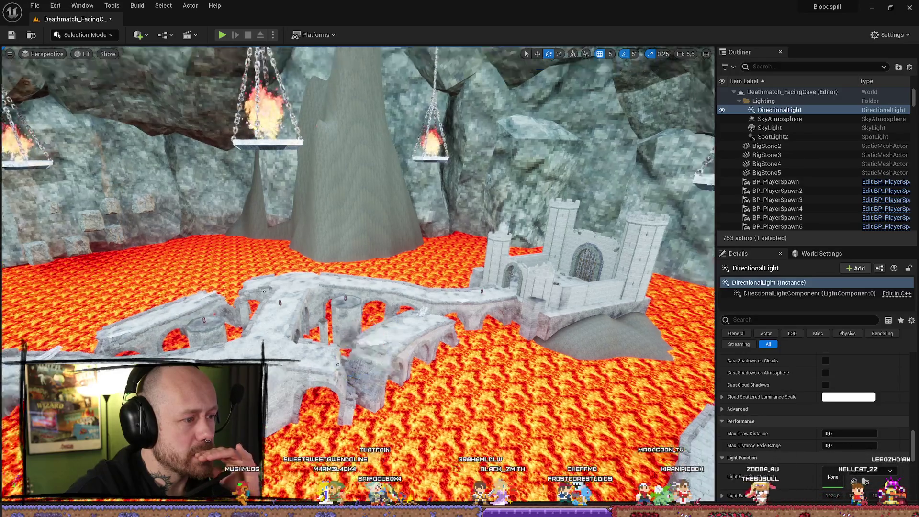
{"action": "scroll", "coordinate": [338, 359], "scroll_direction": "down", "scroll_amount": 10}
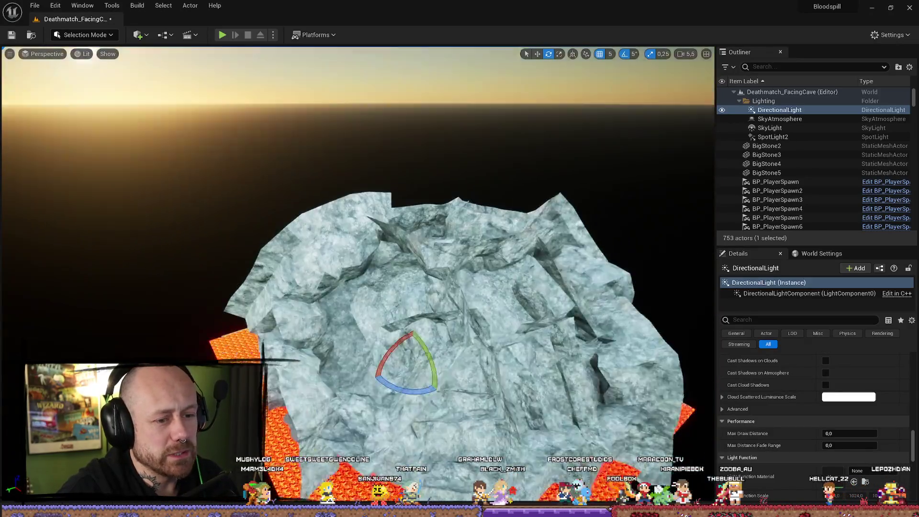
{"action": "left_click_drag", "start_coordinate": [458, 339], "coordinate": [458, 339]}
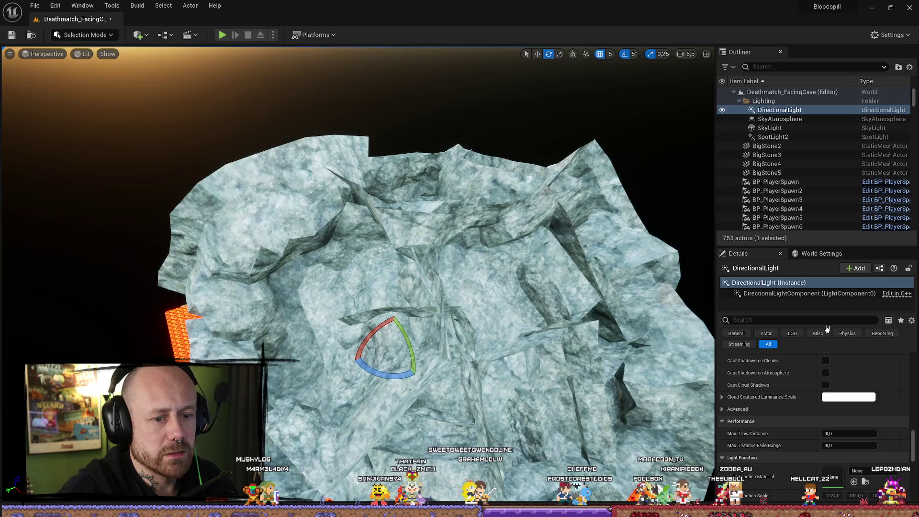
{"action": "left_click_drag", "start_coordinate": [913, 444], "coordinate": [910, 345]}
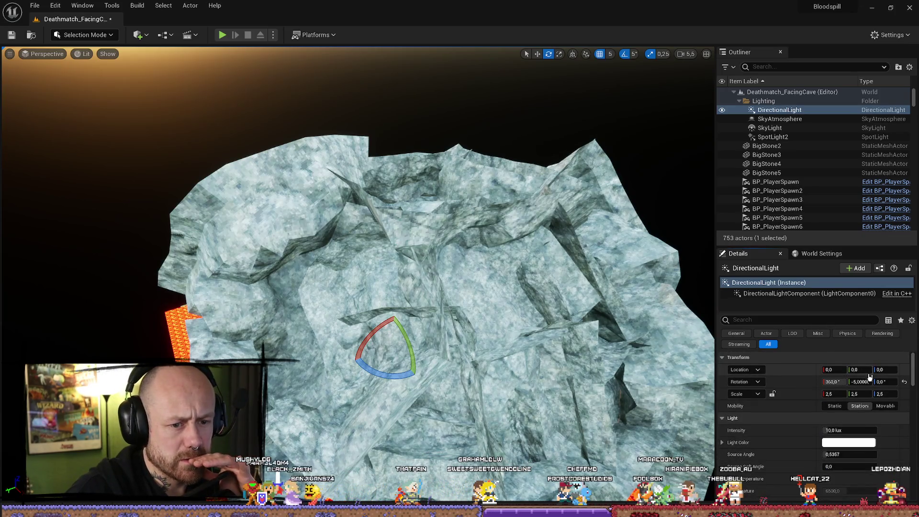
{"action": "left_click", "coordinate": [904, 382]}
{"action": "mouse_move", "coordinate": [358, 240]}
{"action": "left_mouse_down"}
{"action": "mouse_move", "coordinate": [359, 200]}
{"action": "mouse_move", "coordinate": [359, 235]}
{"action": "left_mouse_up"}
{"action": "left_click_drag", "start_coordinate": [501, 454], "coordinate": [493, 443]}
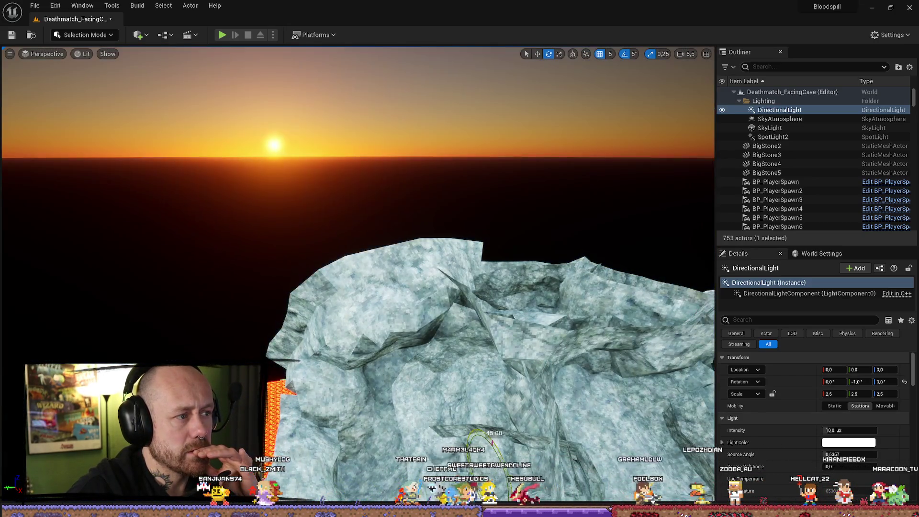
Step: Undo the recent light rotations and delete the DirectionalLight
{"action": "key", "text": "ctrl+z"}
{"action": "key", "text": "ctrl+y"}
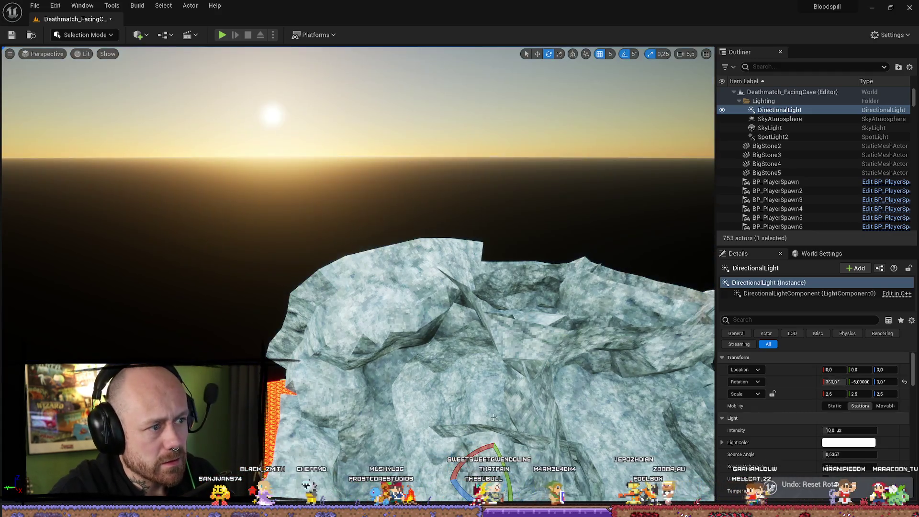
{"action": "key", "text": "ctrl+z"}
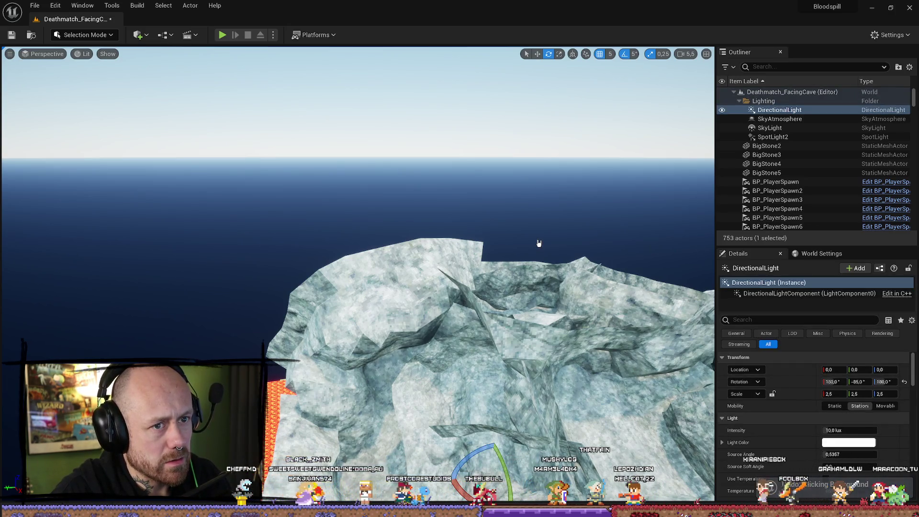
{"action": "left_click", "coordinate": [780, 118]}
{"action": "left_click", "coordinate": [779, 110]}
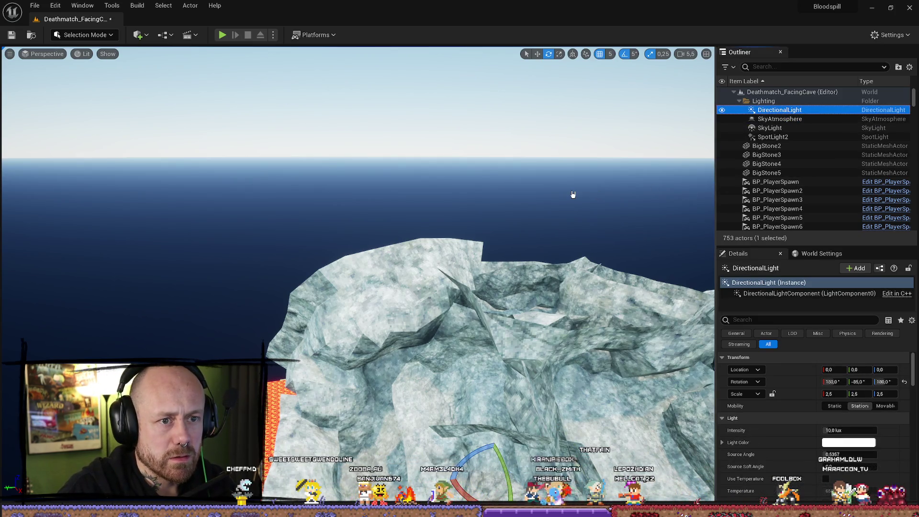
{"action": "key", "text": "Delete"}
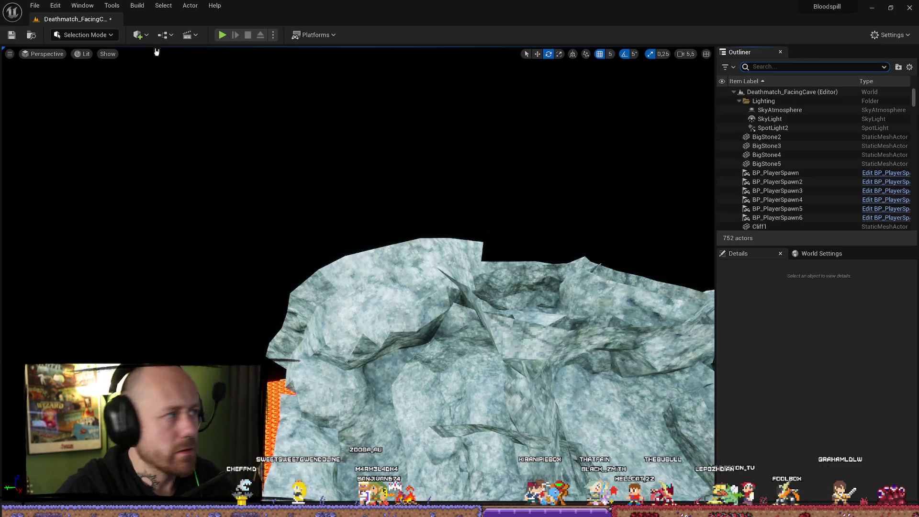
Step: Add a new Directional Light from Quick Add > Lights
{"action": "left_click", "coordinate": [139, 34]}
{"action": "mouse_move", "coordinate": [187, 112]}
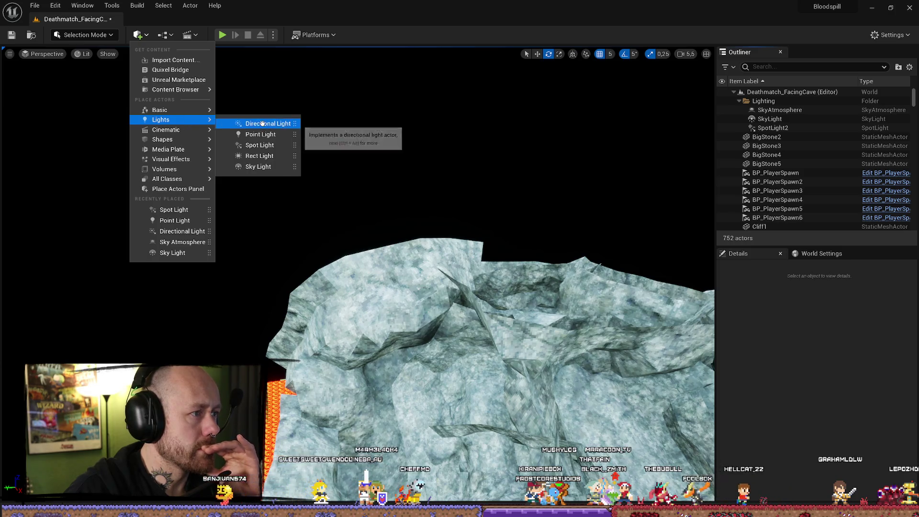
{"action": "left_click", "coordinate": [264, 124]}
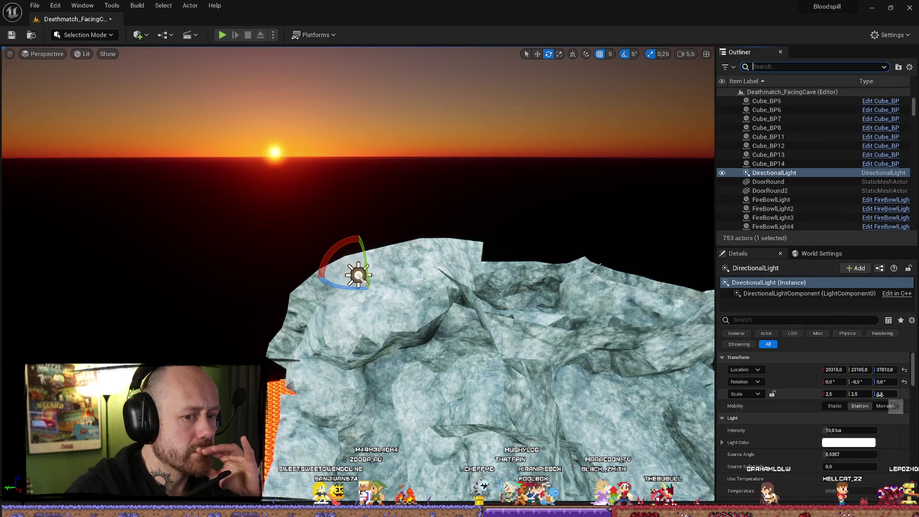
Step: Move the new DirectionalLight into the Lighting folder and focus the view on it
{"action": "left_click", "coordinate": [772, 164]}
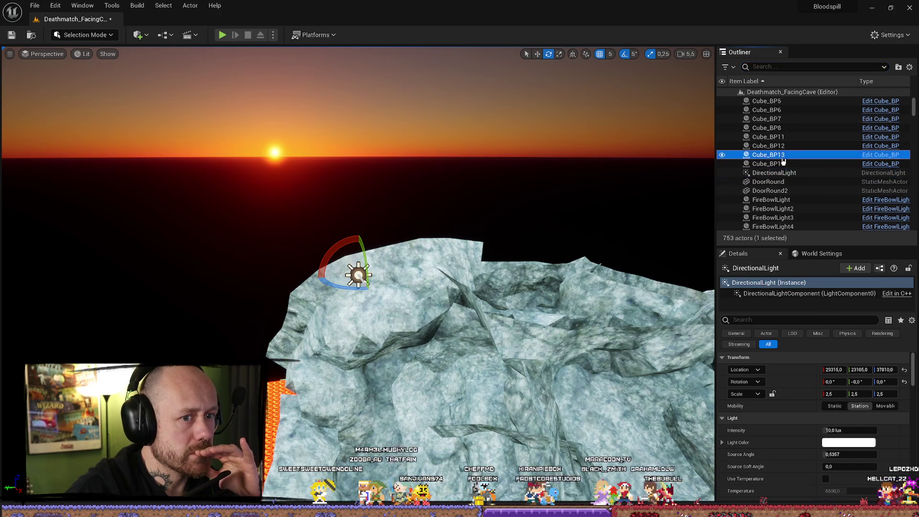
{"action": "left_click", "coordinate": [788, 173]}
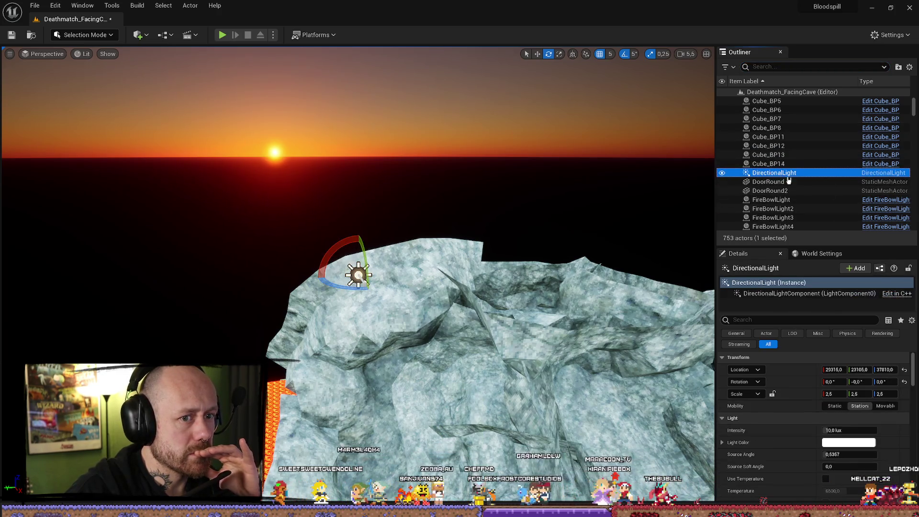
{"action": "scroll", "coordinate": [809, 172], "scroll_direction": "up", "scroll_amount": 10}
{"action": "mouse_move", "coordinate": [779, 176]}
{"action": "left_mouse_down"}
{"action": "mouse_move", "coordinate": [810, 172]}
{"action": "mouse_move", "coordinate": [804, 148]}
{"action": "mouse_move", "coordinate": [817, 144]}
{"action": "mouse_move", "coordinate": [780, 125]}
{"action": "mouse_move", "coordinate": [767, 106]}
{"action": "left_mouse_up"}
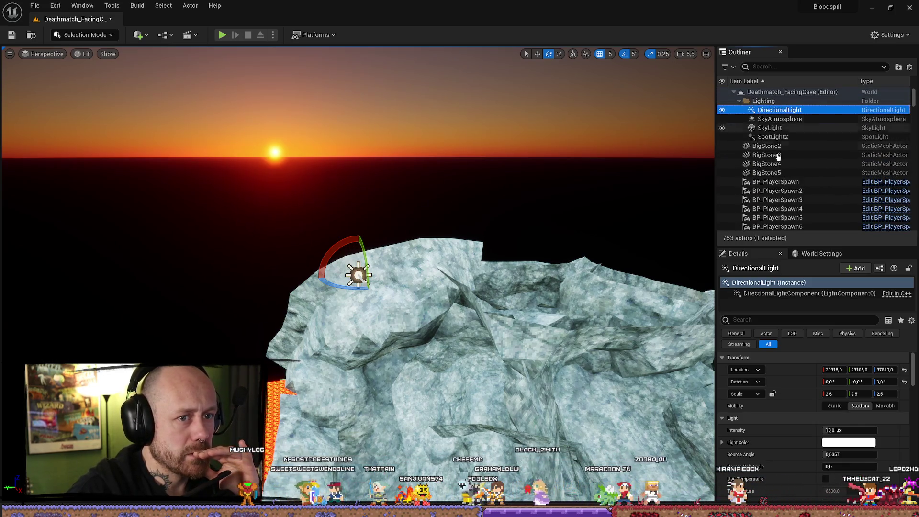
{"action": "double_click", "coordinate": [777, 110]}
{"action": "left_click_drag", "start_coordinate": [504, 315], "coordinate": [505, 316]}
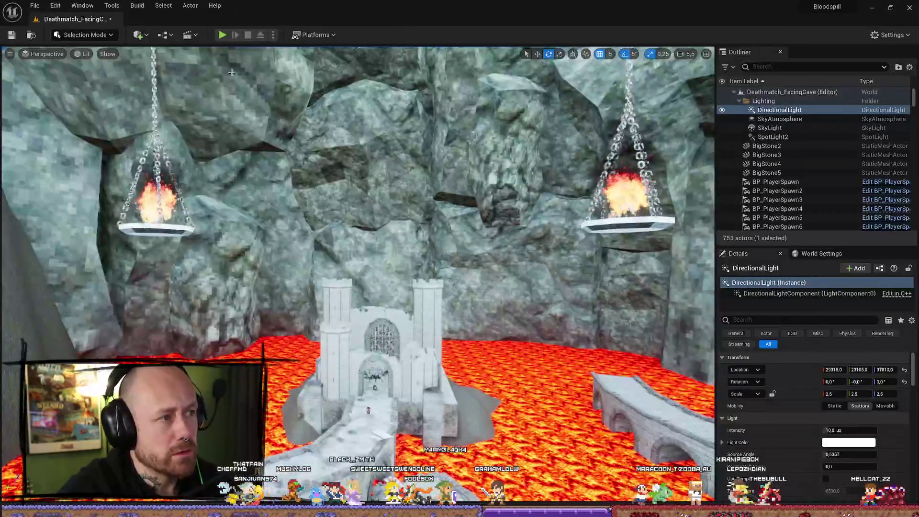
{"action": "left_click", "coordinate": [137, 5]}
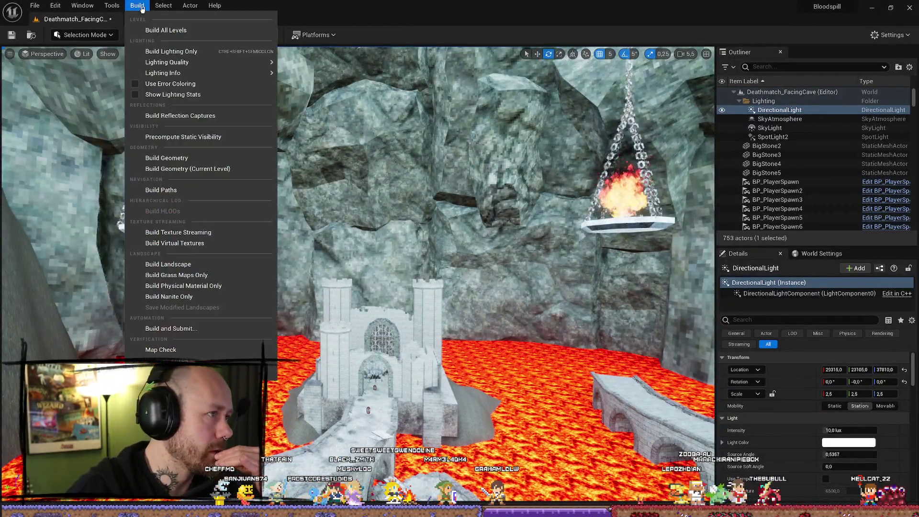
Step: Rebuild the lighting with the new directional light, orbiting the rock while it bakes
{"action": "left_click", "coordinate": [171, 52]}
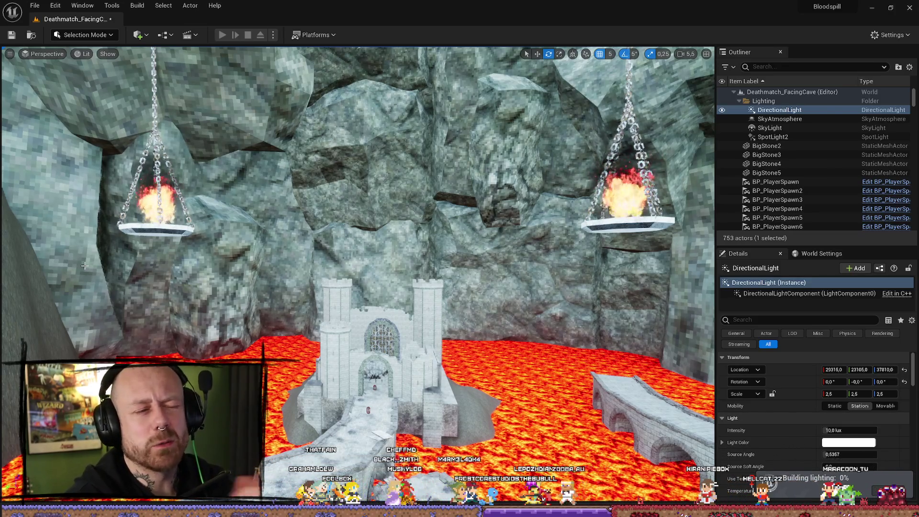
{"action": "left_click_drag", "start_coordinate": [382, 177], "coordinate": [382, 177]}
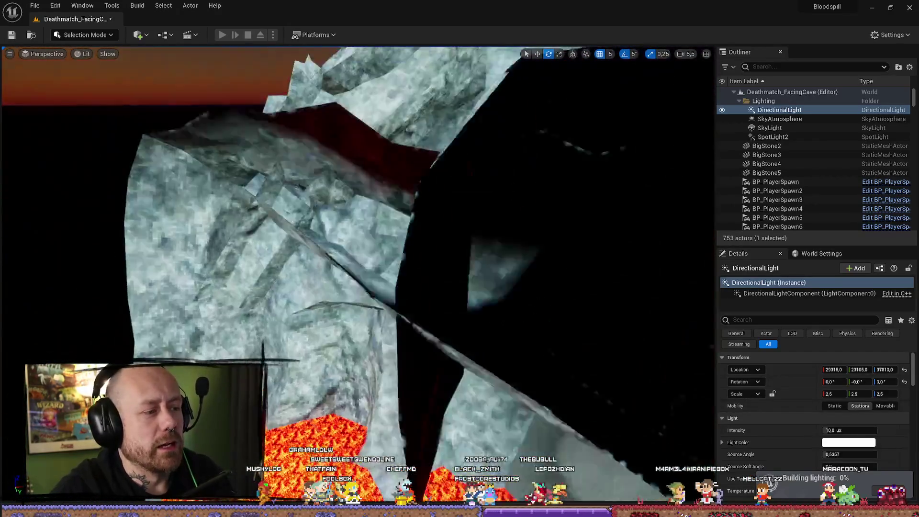
{"action": "left_click_drag", "start_coordinate": [336, 300], "coordinate": [336, 299]}
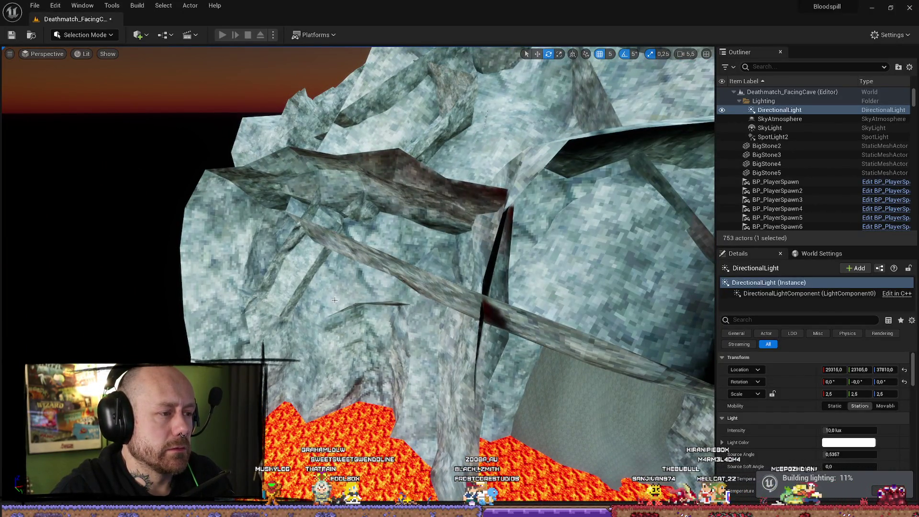
{"action": "left_click_drag", "start_coordinate": [335, 299], "coordinate": [335, 299]}
{"action": "left_click_drag", "start_coordinate": [240, 249], "coordinate": [270, 231]}
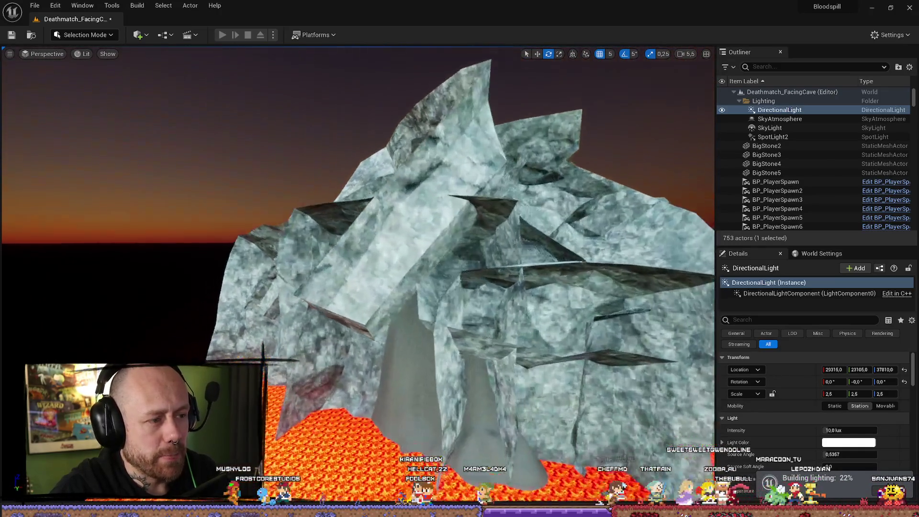
{"action": "left_click_drag", "start_coordinate": [479, 258], "coordinate": [479, 258]}
{"action": "left_click_drag", "start_coordinate": [334, 238], "coordinate": [334, 238]}
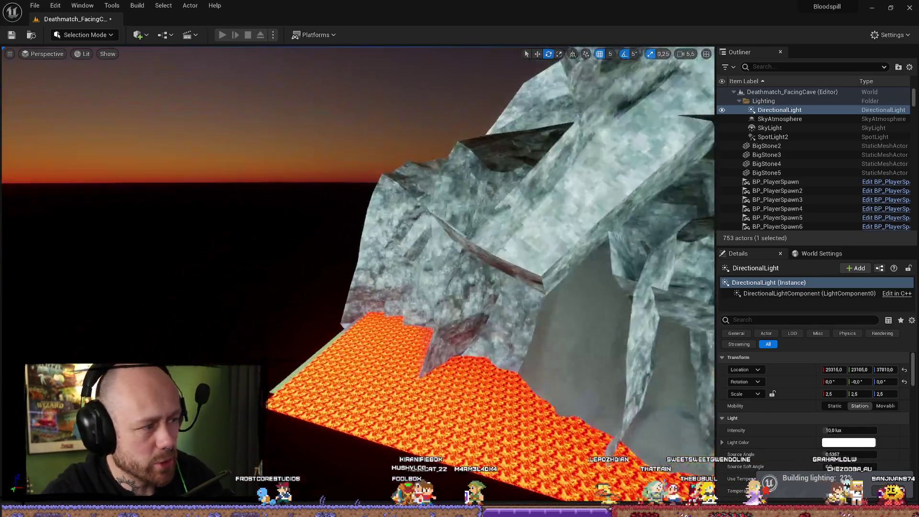
Step: Survey the sunset horizon, lava plane and cave ceiling braziers during the build
{"action": "left_click_drag", "start_coordinate": [128, 166], "coordinate": [128, 166]}
{"action": "left_click_drag", "start_coordinate": [536, 207], "coordinate": [338, 230]}
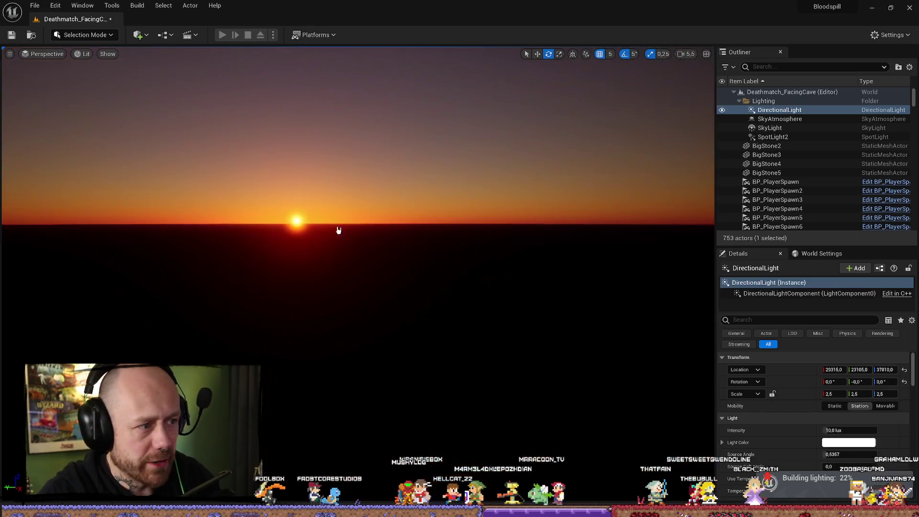
{"action": "left_click_drag", "start_coordinate": [234, 213], "coordinate": [234, 213]}
{"action": "left_click_drag", "start_coordinate": [338, 227], "coordinate": [338, 228]}
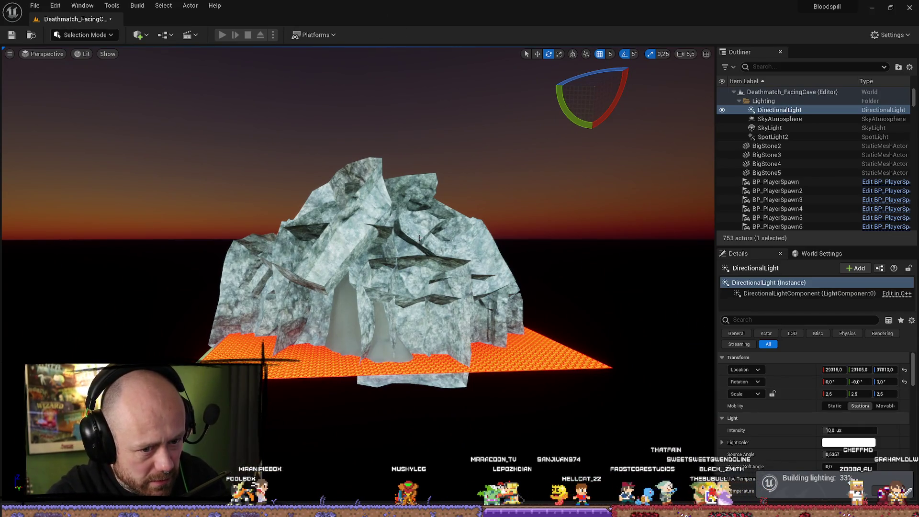
{"action": "left_click_drag", "start_coordinate": [401, 242], "coordinate": [373, 245]}
{"action": "left_click_drag", "start_coordinate": [277, 271], "coordinate": [302, 281]}
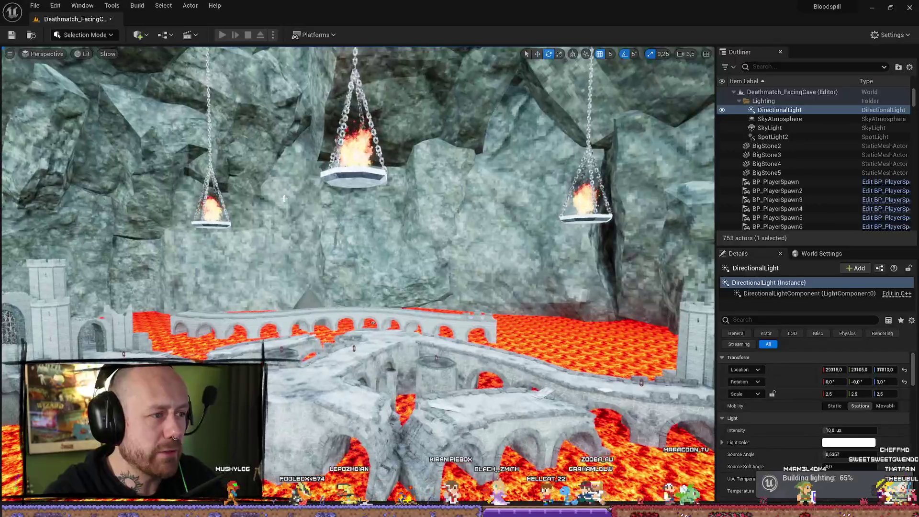
{"action": "left_click_drag", "start_coordinate": [423, 193], "coordinate": [423, 193]}
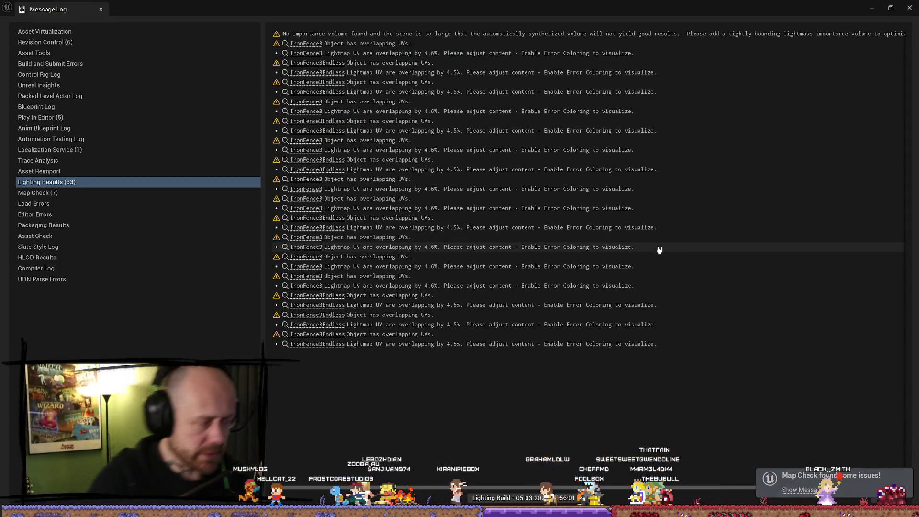
Step: Close the Message Log and fly over the lava bridge toward the castle area
{"action": "left_click", "coordinate": [909, 8]}
{"action": "mouse_move", "coordinate": [463, 299]}
{"action": "left_mouse_down"}
{"action": "mouse_move", "coordinate": [463, 273]}
{"action": "mouse_move", "coordinate": [403, 290]}
{"action": "left_mouse_up"}
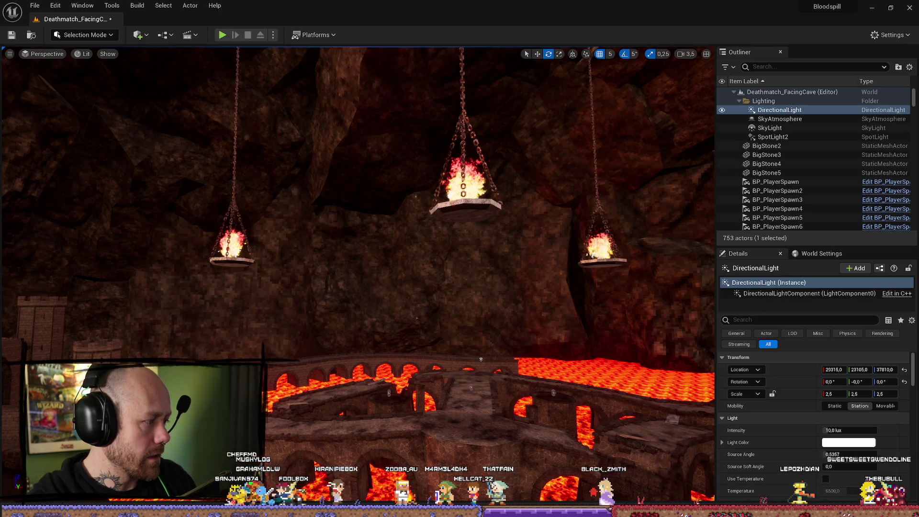
{"action": "mouse_move", "coordinate": [480, 359]}
{"action": "left_mouse_down"}
{"action": "mouse_move", "coordinate": [477, 417]}
{"action": "mouse_move", "coordinate": [497, 460]}
{"action": "left_mouse_up"}
{"action": "left_click", "coordinate": [262, 301]}
{"action": "mouse_move", "coordinate": [263, 302]}
{"action": "left_mouse_down"}
{"action": "mouse_move", "coordinate": [259, 315]}
{"action": "mouse_move", "coordinate": [210, 292]}
{"action": "mouse_move", "coordinate": [215, 268]}
{"action": "left_mouse_up"}
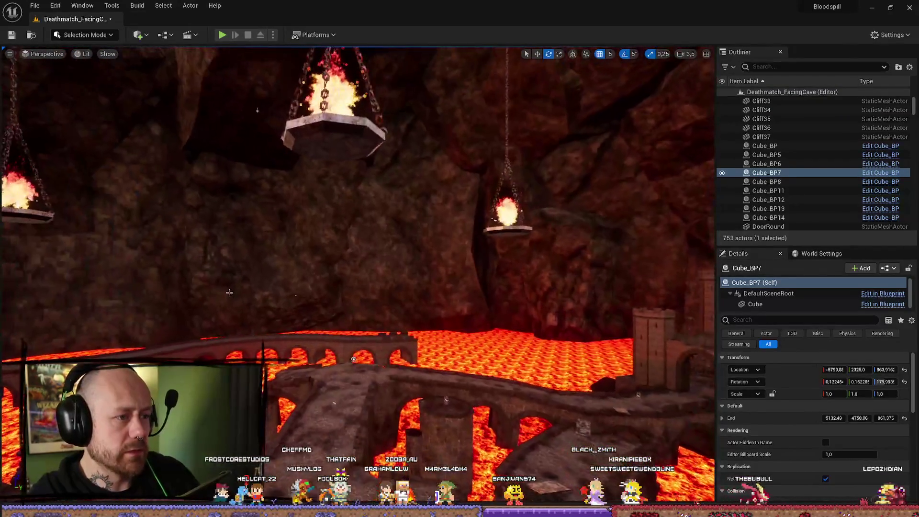
{"action": "left_click", "coordinate": [149, 35]}
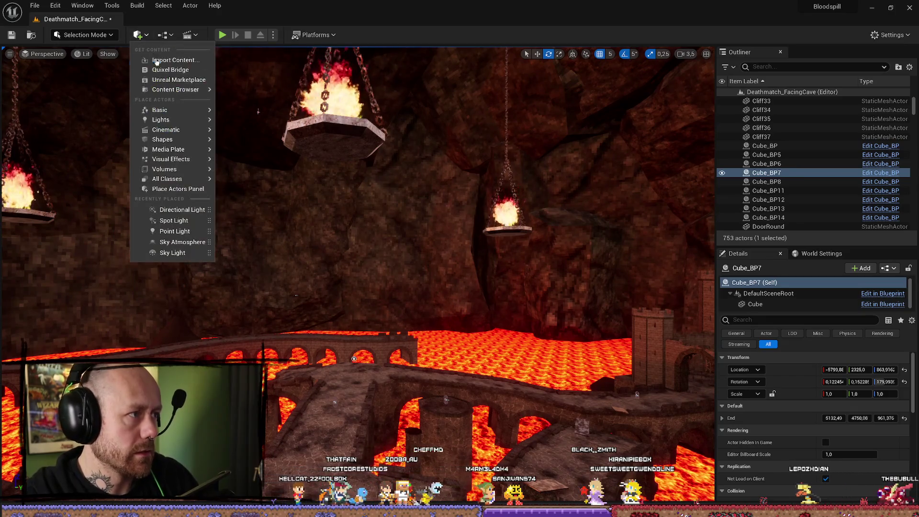
Step: Place a point light in the cave and raise it high above the central bridge
{"action": "mouse_move", "coordinate": [176, 120]}
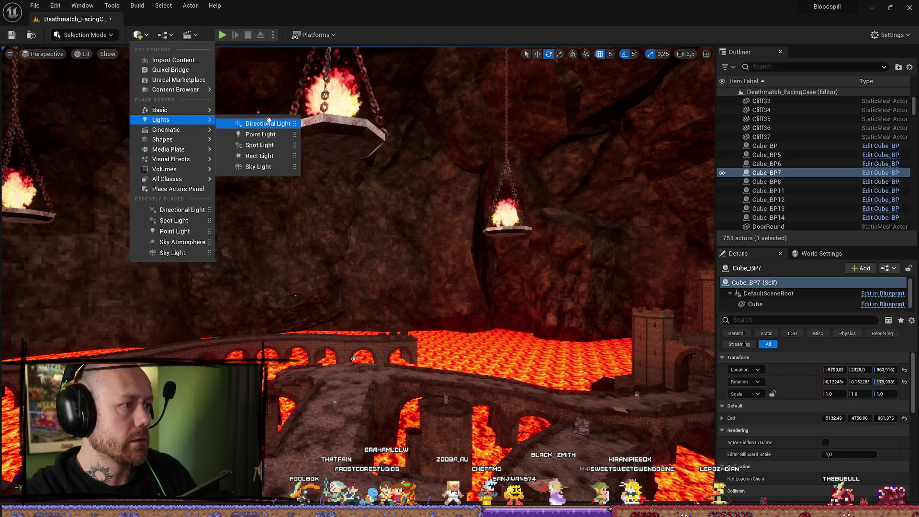
{"action": "left_click_drag", "start_coordinate": [249, 133], "coordinate": [334, 445]}
{"action": "scroll", "coordinate": [334, 445], "scroll_direction": "down", "scroll_amount": 3}
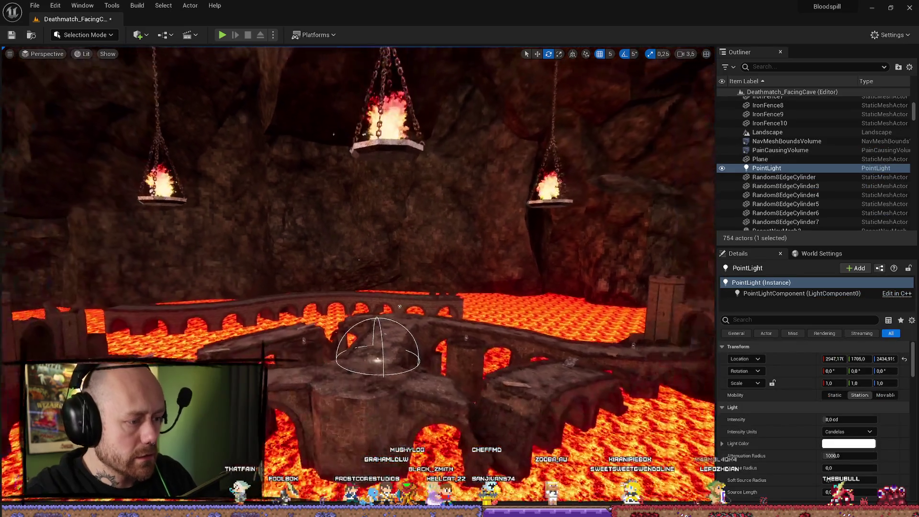
{"action": "key", "text": "w"}
{"action": "mouse_move", "coordinate": [385, 354]}
{"action": "left_mouse_down"}
{"action": "mouse_move", "coordinate": [384, 134]}
{"action": "mouse_move", "coordinate": [385, 234]}
{"action": "mouse_move", "coordinate": [408, 251]}
{"action": "left_mouse_up"}
Step: Give the point light an attenuation radius of 163084 and an intensity of about 2.58 cd
{"action": "left_click_drag", "start_coordinate": [842, 420], "coordinate": [861, 419]}
{"action": "scroll", "coordinate": [815, 449], "scroll_direction": "down", "scroll_amount": 10}
{"action": "scroll", "coordinate": [815, 448], "scroll_direction": "down", "scroll_amount": 3}
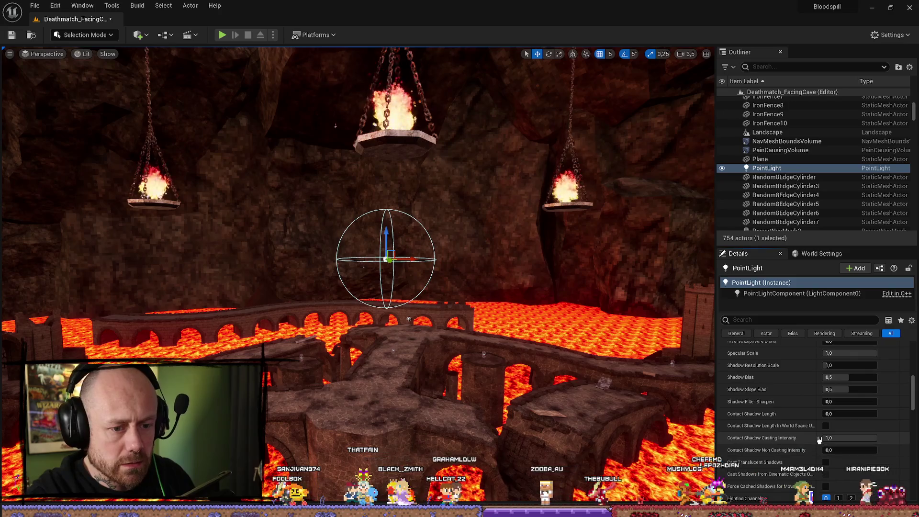
{"action": "scroll", "coordinate": [808, 430], "scroll_direction": "down", "scroll_amount": 4}
{"action": "scroll", "coordinate": [800, 452], "scroll_direction": "down", "scroll_amount": 3}
{"action": "scroll", "coordinate": [799, 450], "scroll_direction": "down", "scroll_amount": 4}
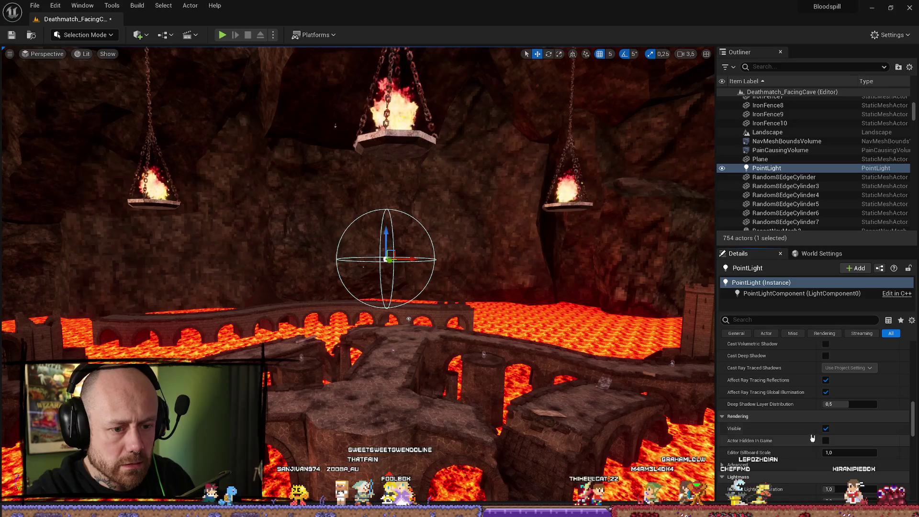
{"action": "scroll", "coordinate": [811, 437], "scroll_direction": "up", "scroll_amount": 15}
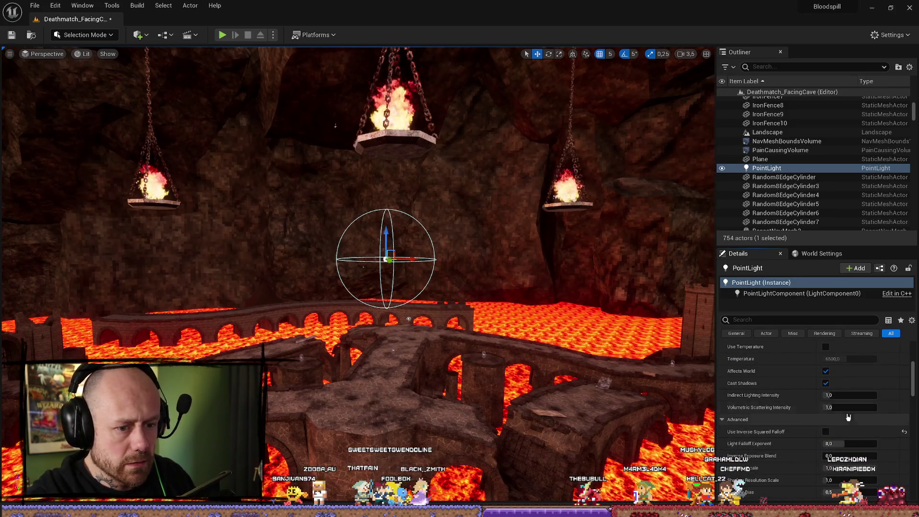
{"action": "scroll", "coordinate": [839, 405], "scroll_direction": "up", "scroll_amount": 10}
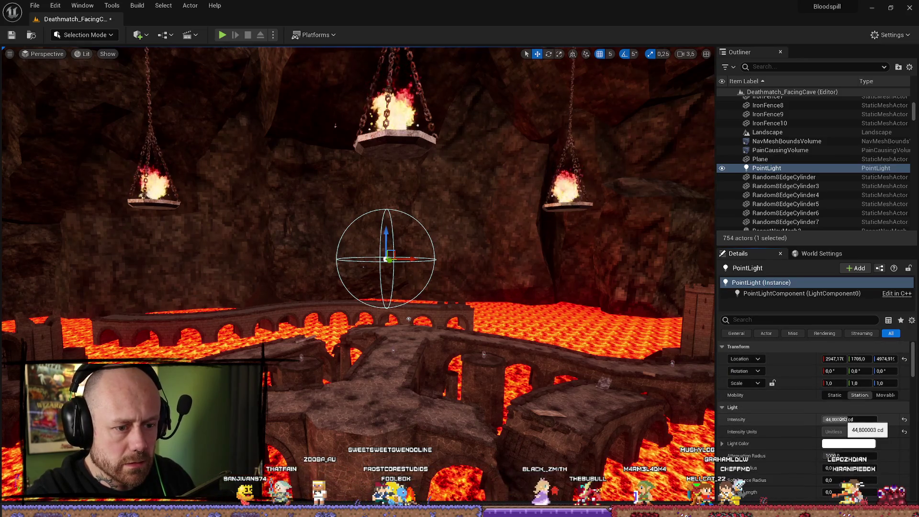
{"action": "scroll", "coordinate": [819, 439], "scroll_direction": "down", "scroll_amount": 1}
{"action": "left_click_drag", "start_coordinate": [842, 442], "coordinate": [875, 442]}
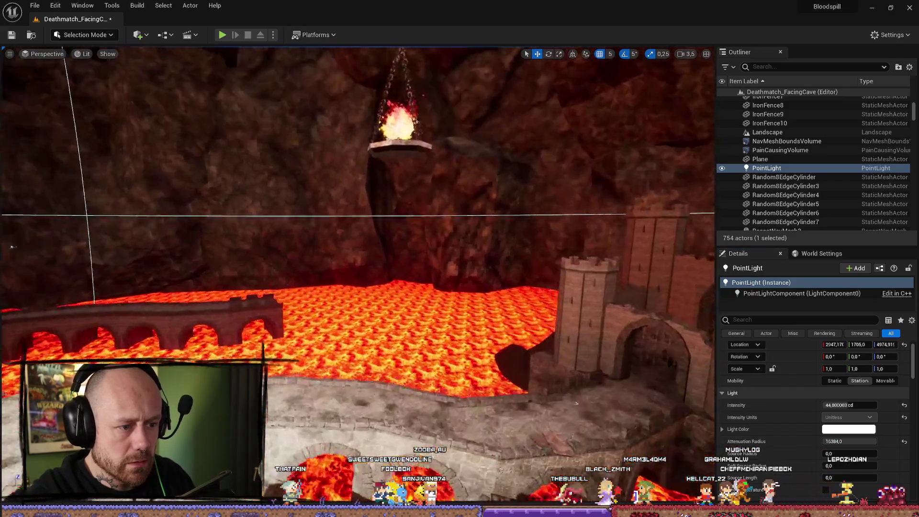
{"action": "mouse_move", "coordinate": [576, 403]}
{"action": "left_mouse_down"}
{"action": "mouse_move", "coordinate": [550, 397]}
{"action": "mouse_move", "coordinate": [527, 406]}
{"action": "mouse_move", "coordinate": [555, 392]}
{"action": "mouse_move", "coordinate": [577, 403]}
{"action": "mouse_move", "coordinate": [609, 375]}
{"action": "left_mouse_up"}
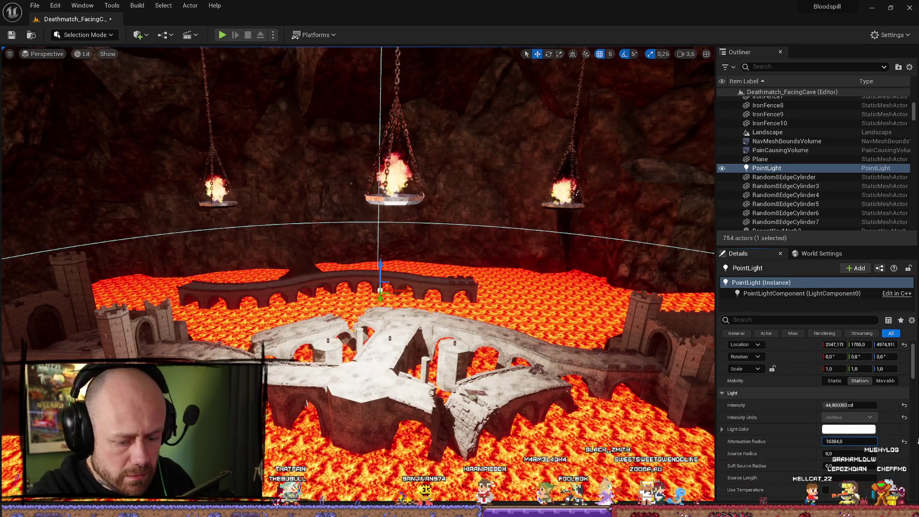
{"action": "type", "text": "0"}
{"action": "key", "text": "Return"}
{"action": "mouse_move", "coordinate": [436, 441]}
{"action": "left_mouse_down"}
{"action": "mouse_move", "coordinate": [358, 441]}
{"action": "mouse_move", "coordinate": [412, 300]}
{"action": "left_mouse_up"}
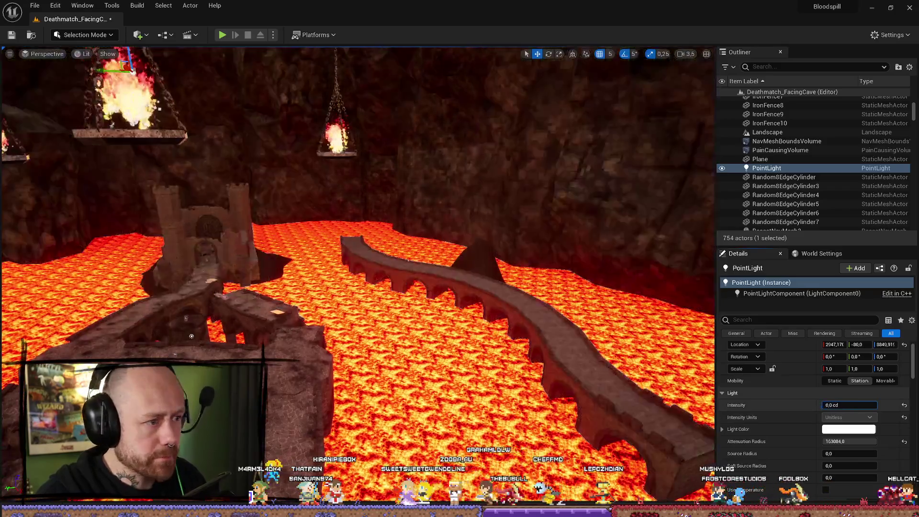
{"action": "left_click_drag", "start_coordinate": [849, 404], "coordinate": [861, 404]}
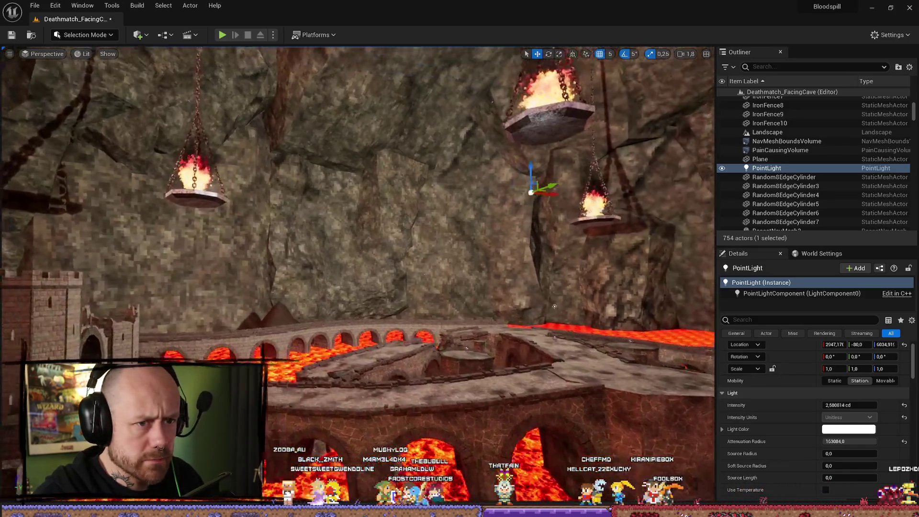
Step: Delete the point light from the level
{"action": "key", "text": "w"}
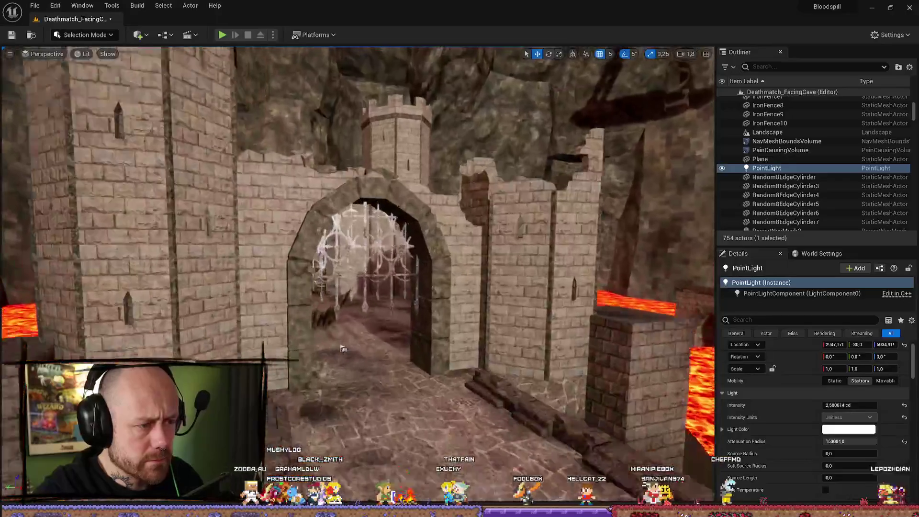
{"action": "key", "text": "w"}
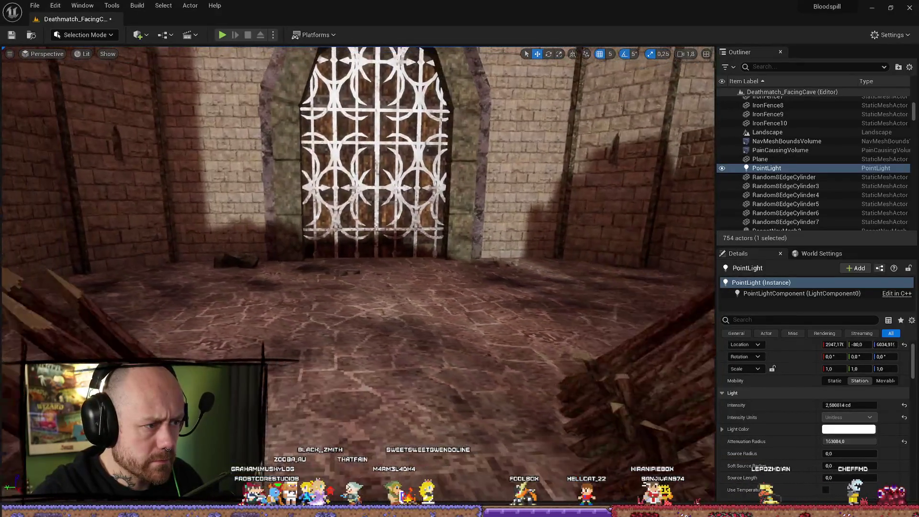
{"action": "key", "text": "s"}
{"action": "key", "text": "ctrl+z"}
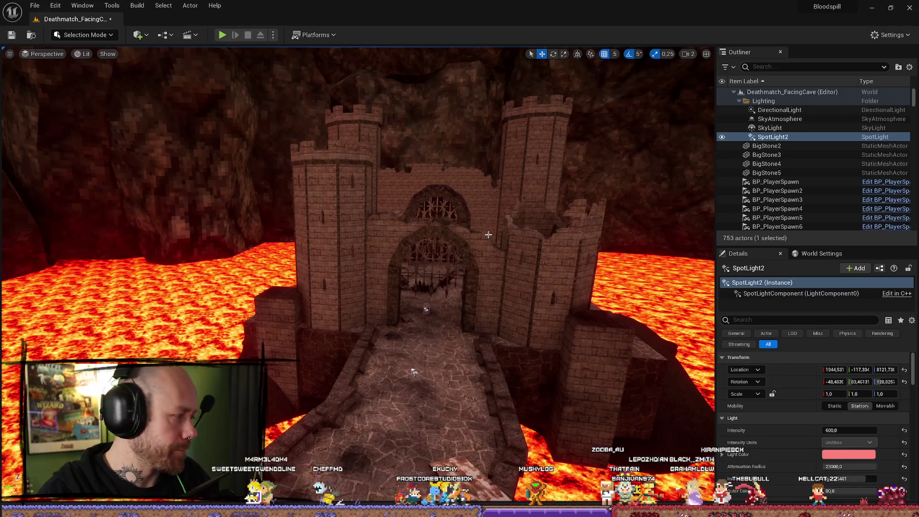
Step: Toggle the Content Browser and bring up the Quick Add list of light types
{"action": "key", "text": "ctrl+space"}
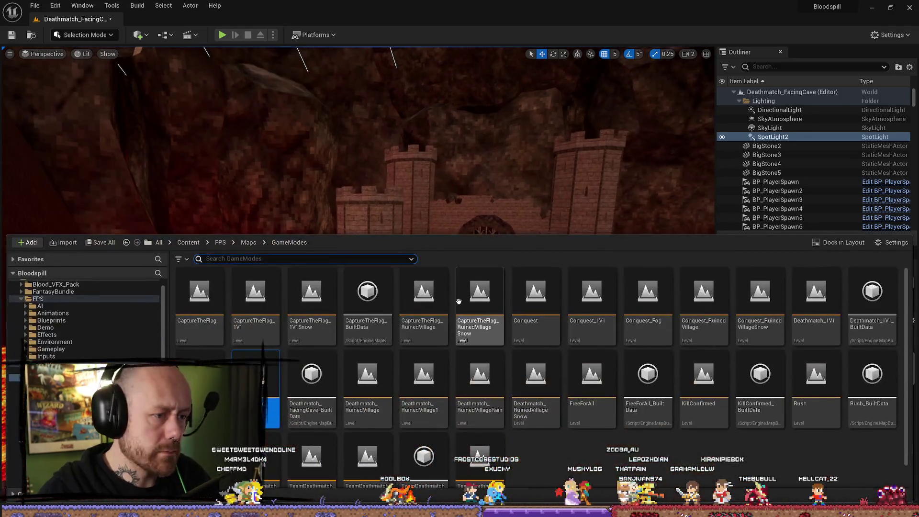
{"action": "left_click", "coordinate": [140, 35]}
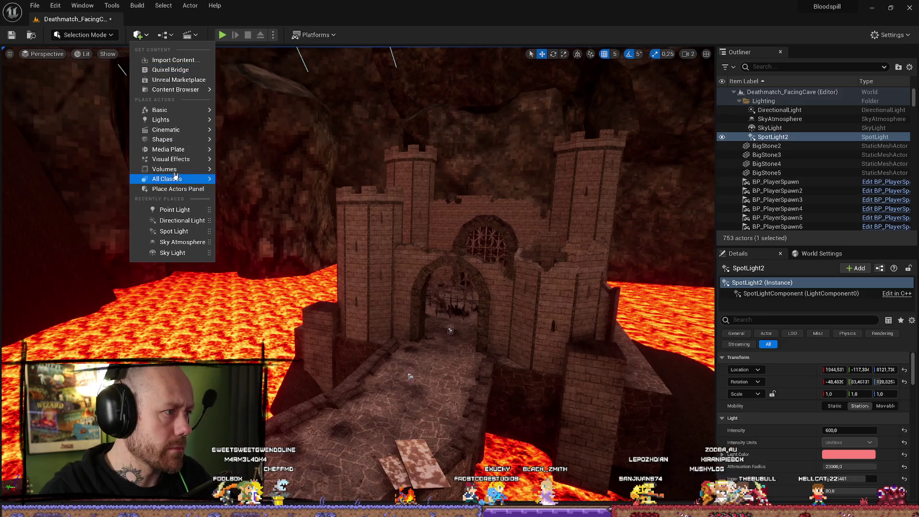
{"action": "mouse_move", "coordinate": [172, 121]}
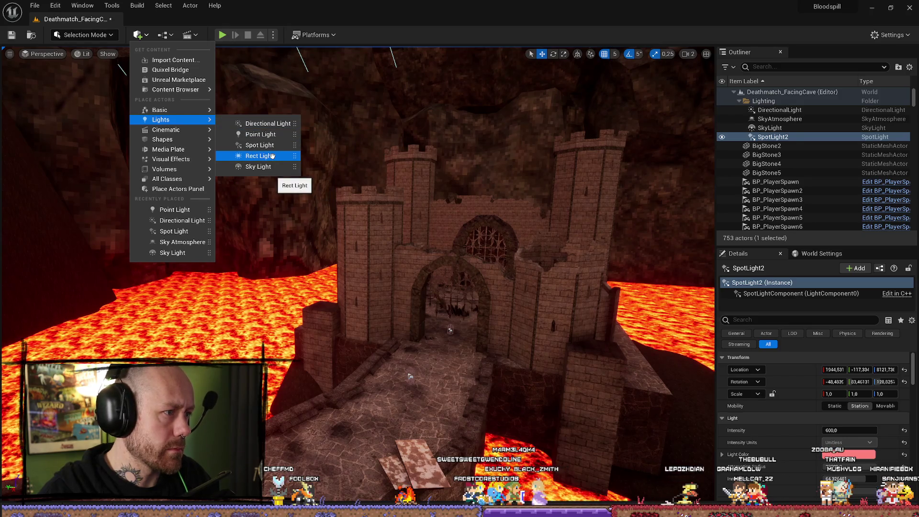
{"action": "left_click", "coordinate": [272, 156]}
{"action": "key", "text": "f"}
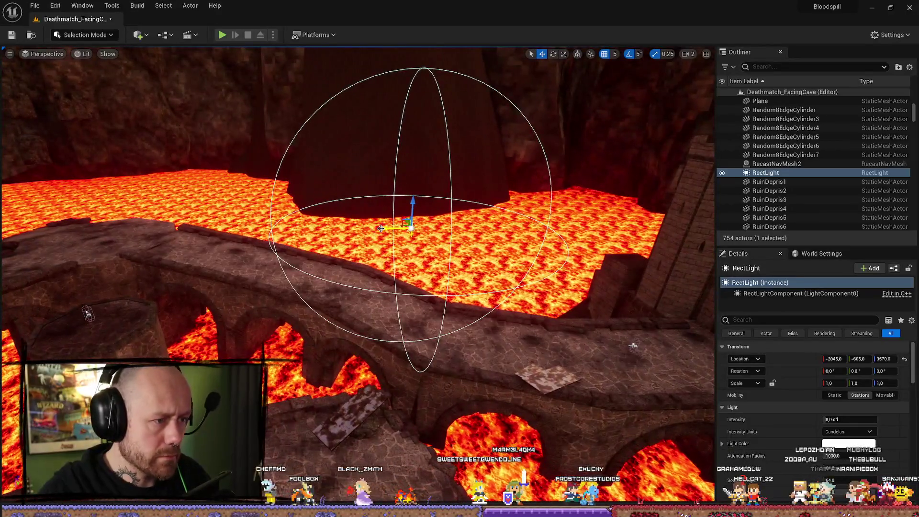
{"action": "left_click_drag", "start_coordinate": [410, 204], "coordinate": [655, 205]}
{"action": "key", "text": "f"}
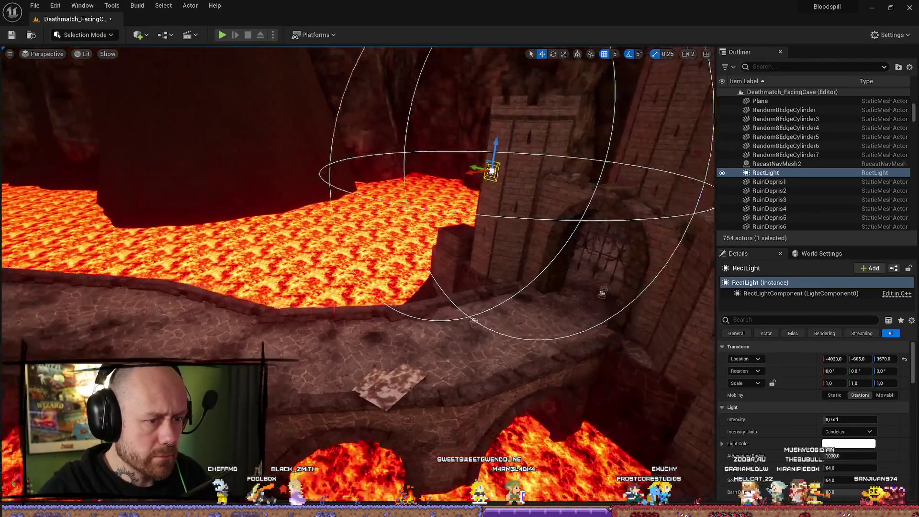
{"action": "key", "text": "e"}
{"action": "left_click_drag", "start_coordinate": [321, 215], "coordinate": [327, 221]}
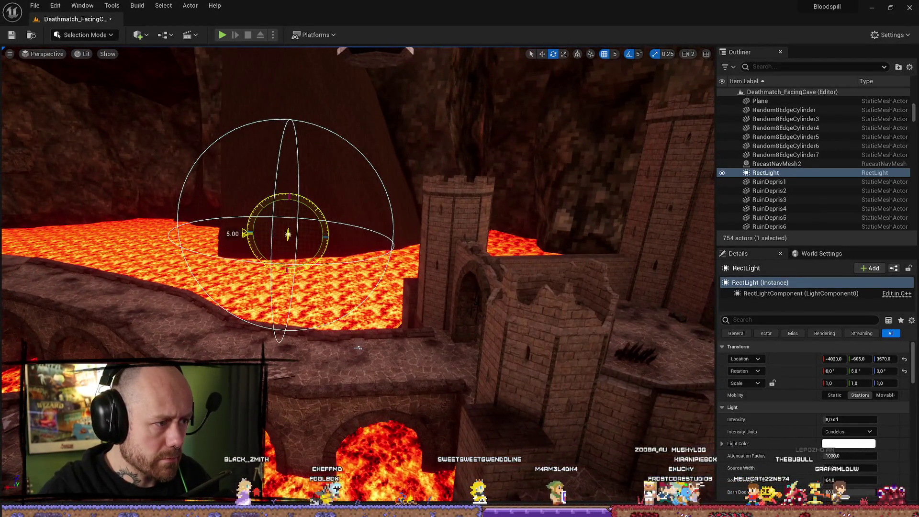
{"action": "mouse_move", "coordinate": [845, 457]}
{"action": "left_mouse_down"}
{"action": "mouse_move", "coordinate": [835, 457]}
{"action": "mouse_move", "coordinate": [857, 457]}
{"action": "left_mouse_up"}
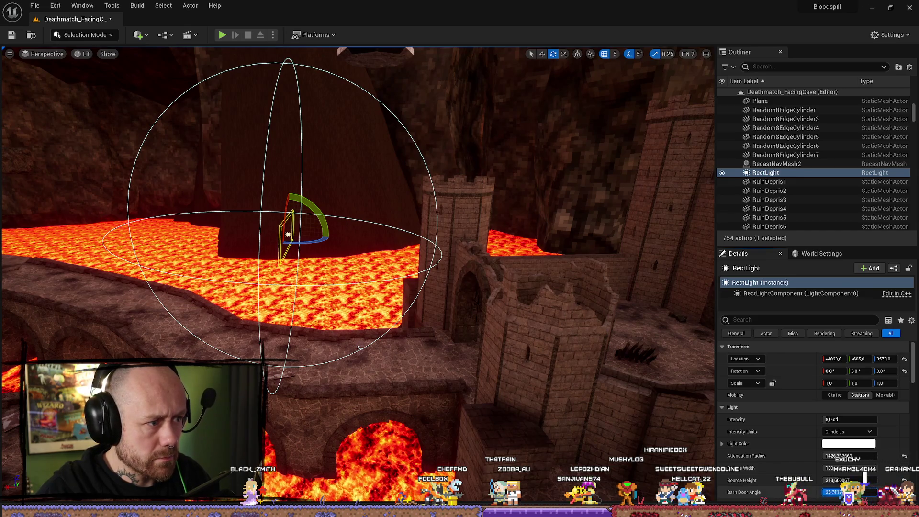
{"action": "left_click_drag", "start_coordinate": [331, 309], "coordinate": [312, 298]}
{"action": "key", "text": "Delete"}
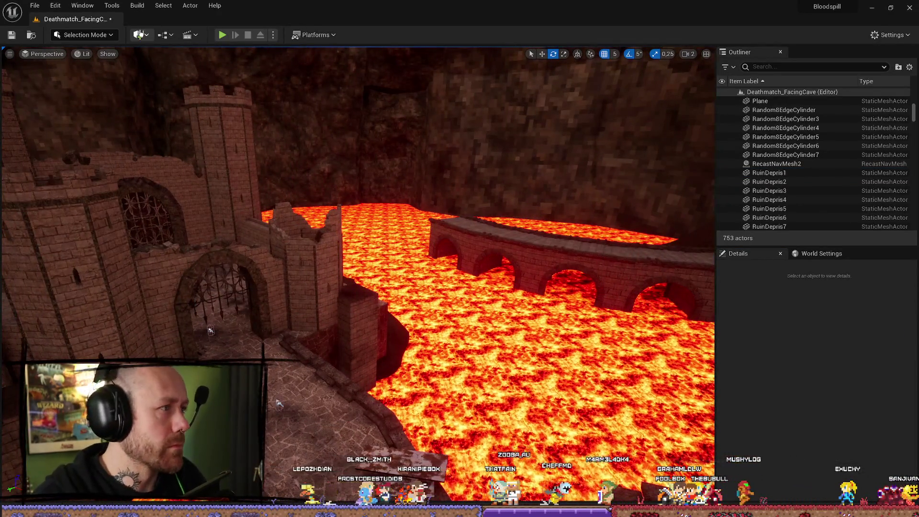
Step: Place a SpotLight near the hanging fire bowl, pitched -45 degrees down over the lava
{"action": "left_click", "coordinate": [139, 34]}
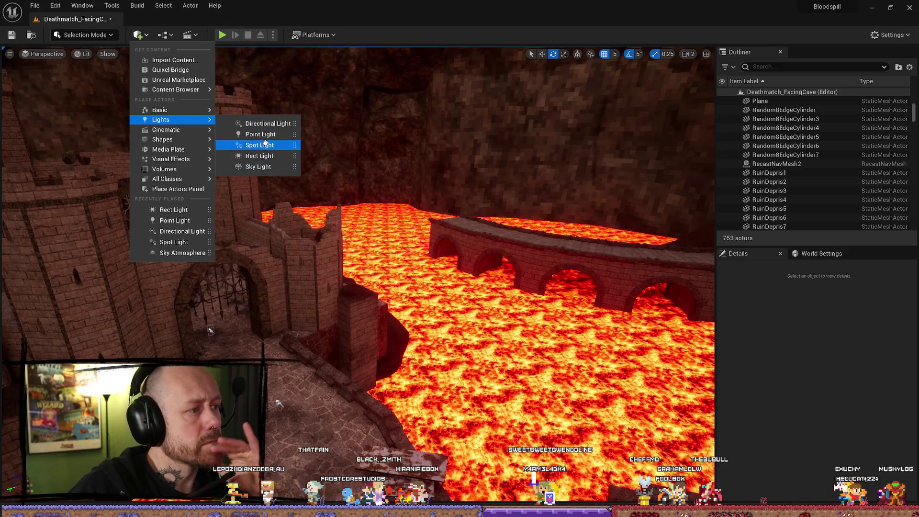
{"action": "left_click", "coordinate": [266, 144]}
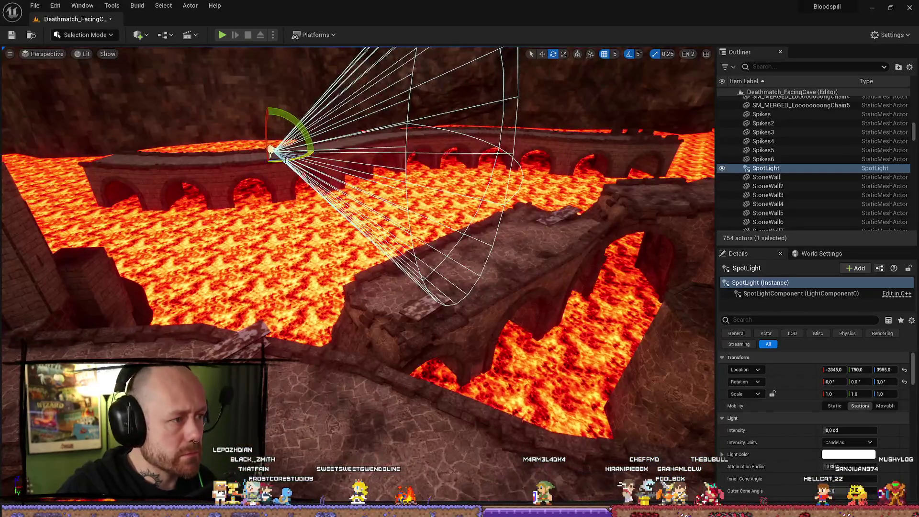
{"action": "left_click_drag", "start_coordinate": [311, 152], "coordinate": [230, 157]}
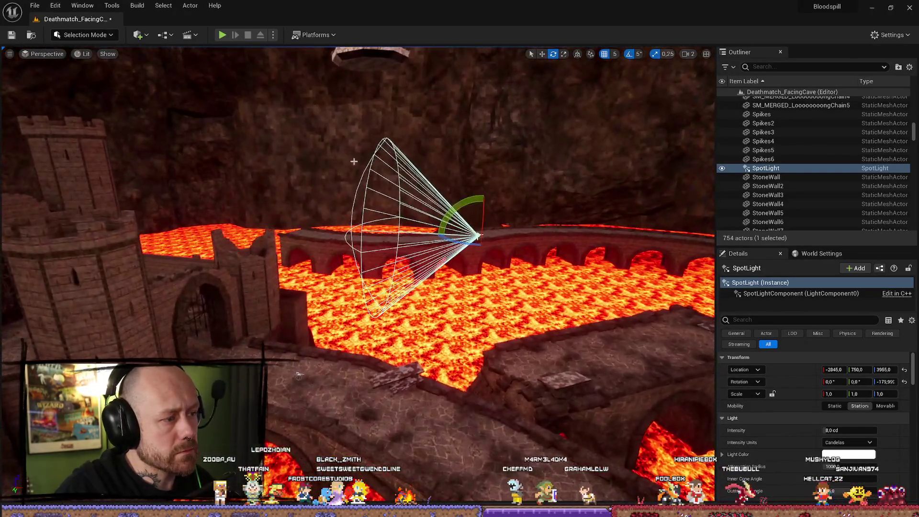
{"action": "key", "text": "w"}
{"action": "key", "text": "e"}
{"action": "left_click_drag", "start_coordinate": [472, 209], "coordinate": [445, 254]}
{"action": "left_click_drag", "start_coordinate": [465, 216], "coordinate": [299, 142]}
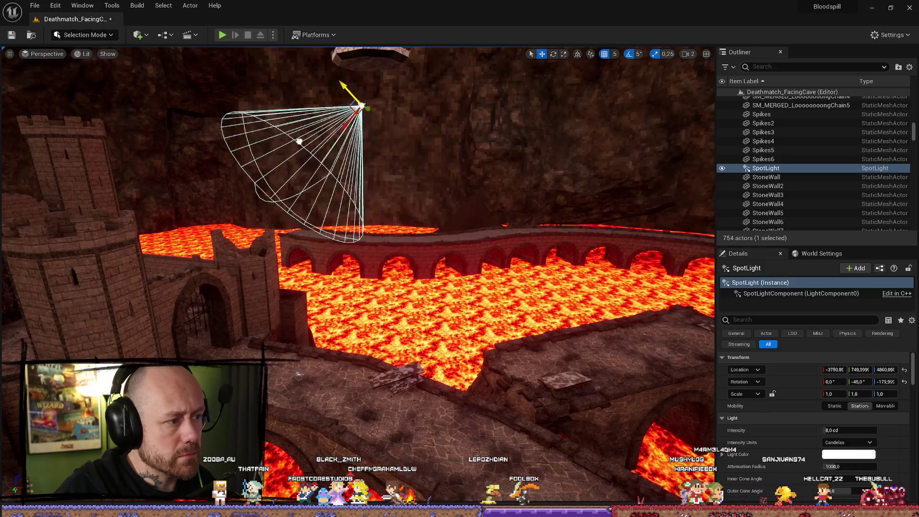
{"action": "mouse_move", "coordinate": [298, 375]}
{"action": "left_mouse_down"}
{"action": "mouse_move", "coordinate": [385, 417]}
{"action": "mouse_move", "coordinate": [356, 206]}
{"action": "mouse_move", "coordinate": [278, 225]}
{"action": "mouse_move", "coordinate": [270, 153]}
{"action": "mouse_move", "coordinate": [287, 215]}
{"action": "mouse_move", "coordinate": [347, 243]}
{"action": "left_mouse_up"}
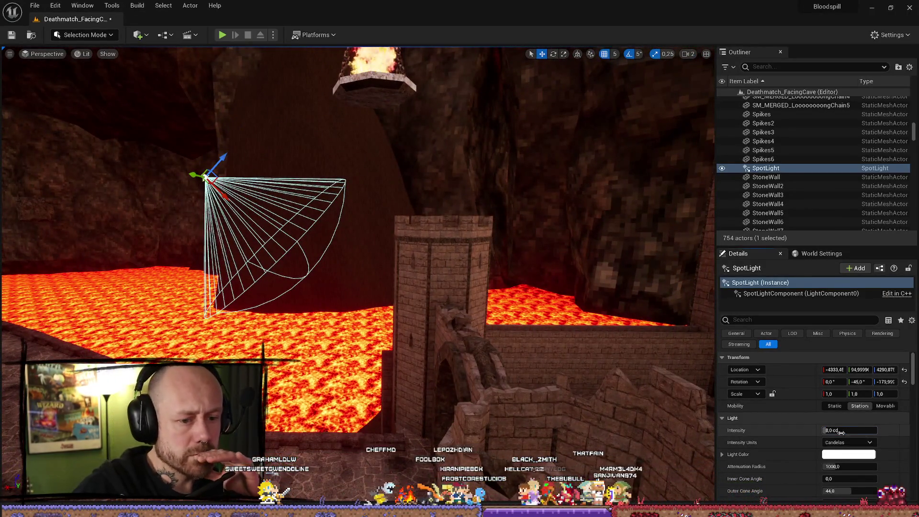
Step: Set the spot light's attenuation radius to about 4350
{"action": "scroll", "coordinate": [816, 437], "scroll_direction": "down", "scroll_amount": 3}
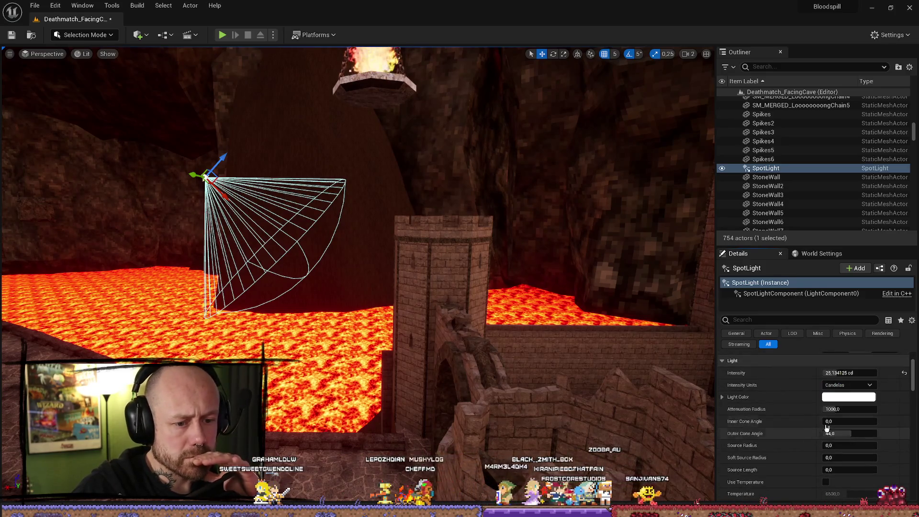
{"action": "left_click_drag", "start_coordinate": [850, 409], "coordinate": [876, 409]}
{"action": "left_click_drag", "start_coordinate": [359, 240], "coordinate": [402, 220]}
{"action": "mouse_move", "coordinate": [531, 348]}
{"action": "left_mouse_down"}
{"action": "mouse_move", "coordinate": [502, 342]}
{"action": "mouse_move", "coordinate": [531, 348]}
{"action": "left_mouse_up"}
{"action": "left_click_drag", "start_coordinate": [873, 409], "coordinate": [854, 408]}
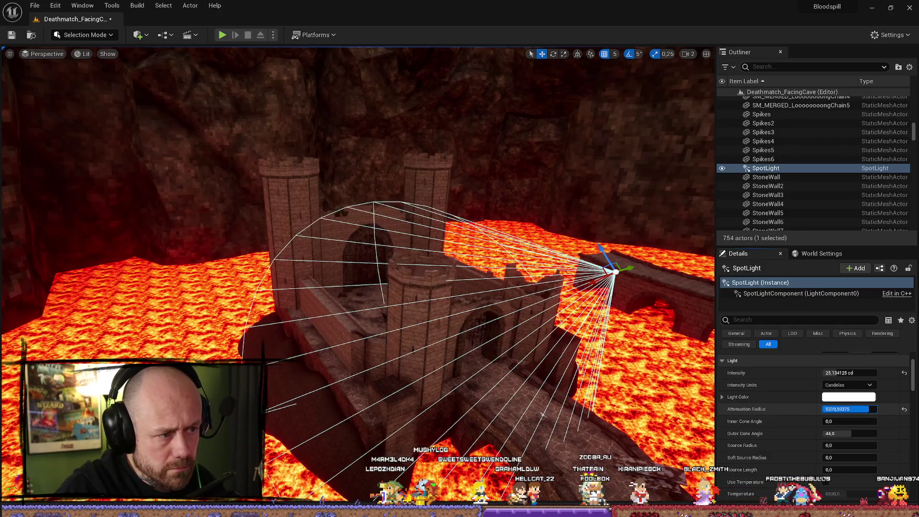
Step: Disable inverse squared falloff, raise the intensity, and set cone angles to about 24/41 degrees
{"action": "scroll", "coordinate": [830, 421], "scroll_direction": "down", "scroll_amount": 5}
{"action": "left_click", "coordinate": [825, 423]}
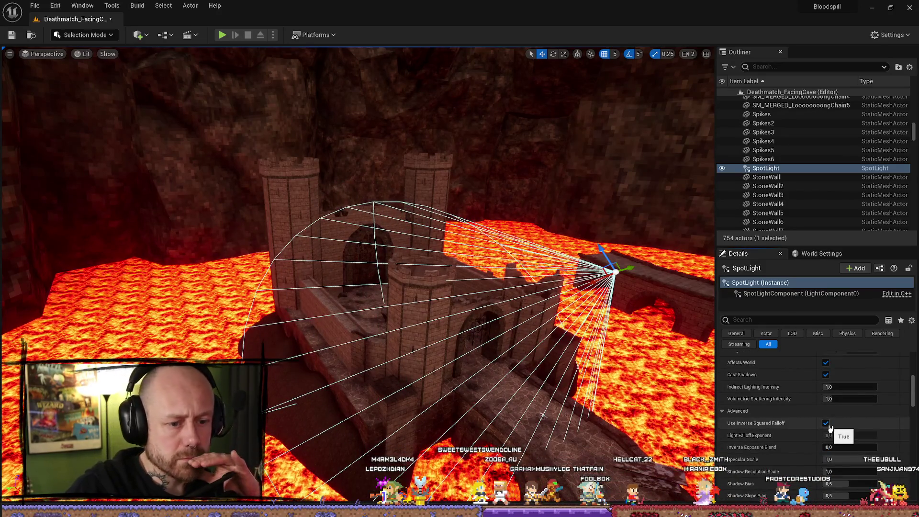
{"action": "scroll", "coordinate": [818, 413], "scroll_direction": "up", "scroll_amount": 1}
{"action": "scroll", "coordinate": [817, 411], "scroll_direction": "up", "scroll_amount": 10}
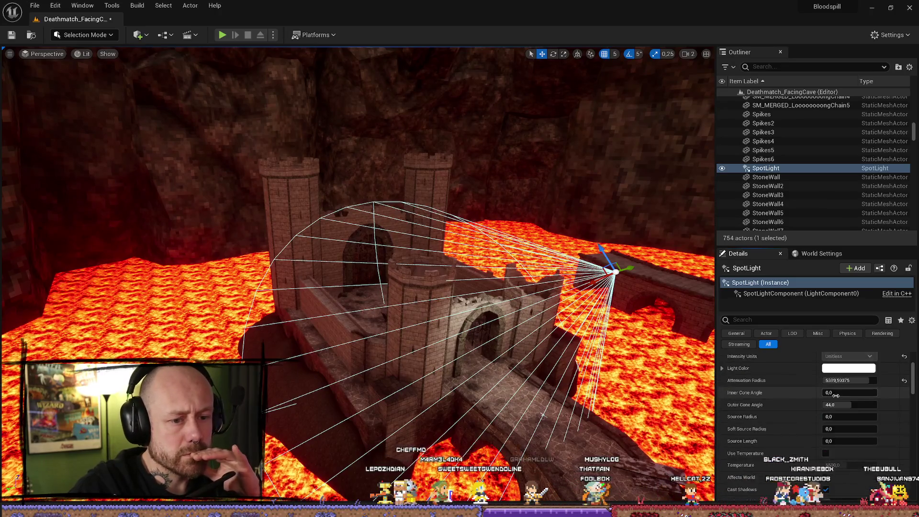
{"action": "left_click_drag", "start_coordinate": [837, 430], "coordinate": [856, 430]}
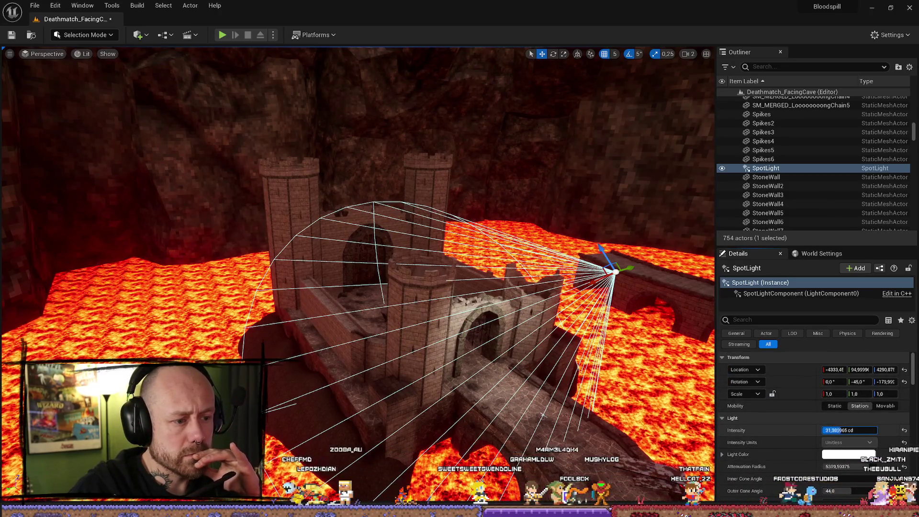
{"action": "scroll", "coordinate": [842, 430], "scroll_direction": "down", "scroll_amount": 10}
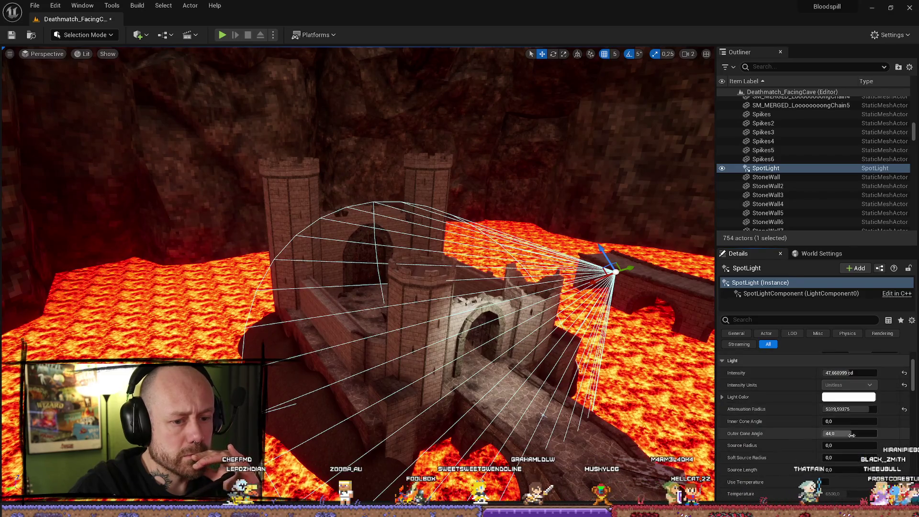
{"action": "scroll", "coordinate": [849, 400], "scroll_direction": "up", "scroll_amount": 1}
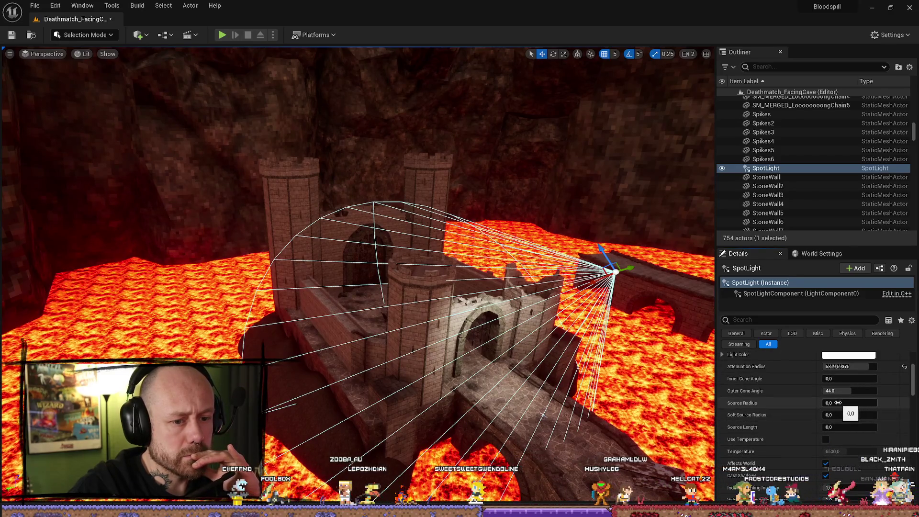
{"action": "mouse_move", "coordinate": [837, 378]}
{"action": "left_mouse_down"}
{"action": "mouse_move", "coordinate": [873, 378]}
{"action": "mouse_move", "coordinate": [843, 379]}
{"action": "left_mouse_up"}
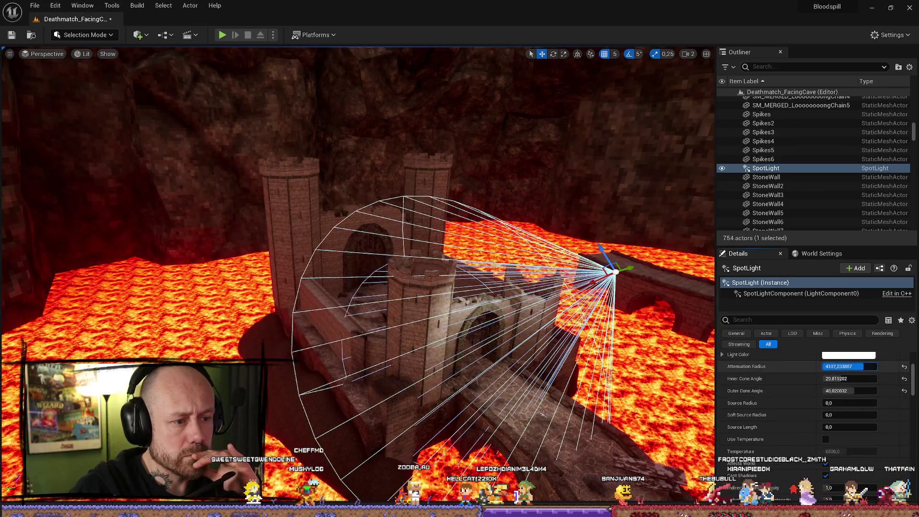
{"action": "left_click_drag", "start_coordinate": [314, 373], "coordinate": [379, 463]}
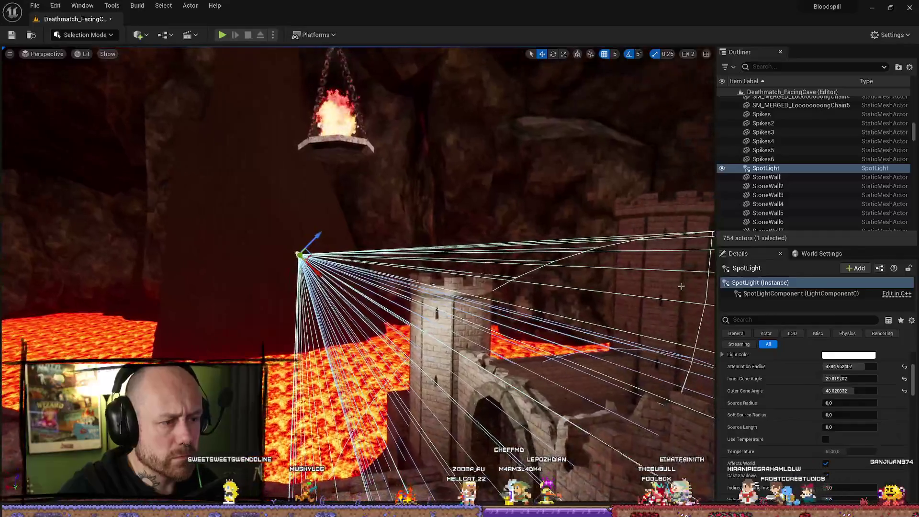
Step: Make the spot light Movable and lower it beside the castle gate, pitched -40 degrees
{"action": "scroll", "coordinate": [845, 352], "scroll_direction": "up", "scroll_amount": 5}
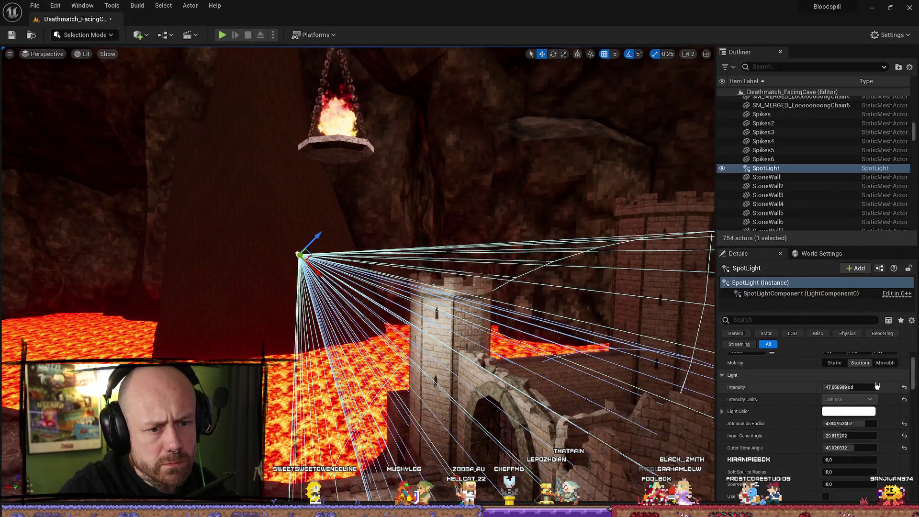
{"action": "left_click_drag", "start_coordinate": [554, 301], "coordinate": [554, 301]}
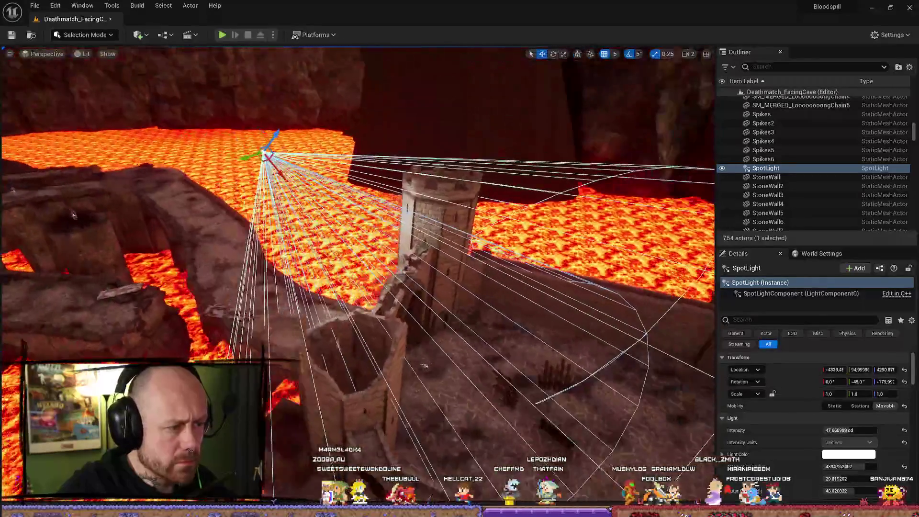
{"action": "key", "text": "e"}
{"action": "mouse_move", "coordinate": [292, 160]}
{"action": "left_mouse_down"}
{"action": "mouse_move", "coordinate": [361, 256]}
{"action": "mouse_move", "coordinate": [412, 277]}
{"action": "left_mouse_up"}
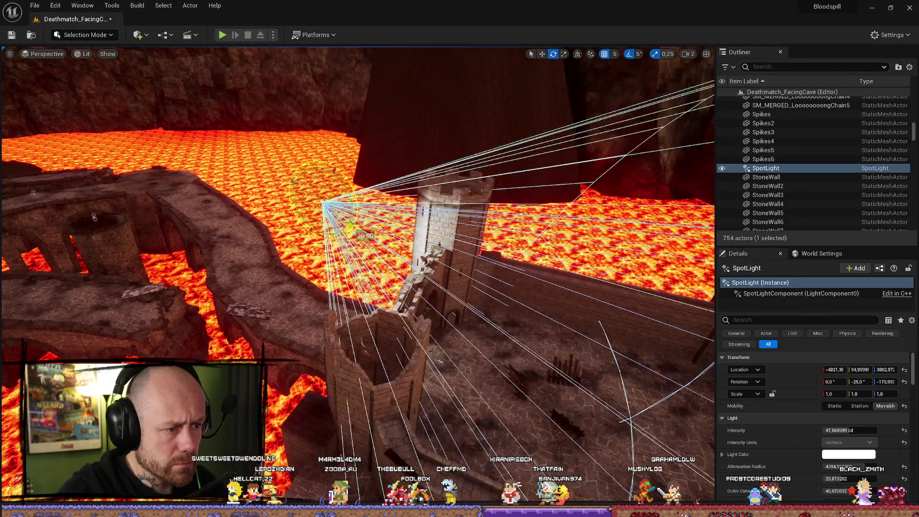
{"action": "mouse_move", "coordinate": [612, 179]}
{"action": "left_mouse_down"}
{"action": "mouse_move", "coordinate": [417, 376]}
{"action": "mouse_move", "coordinate": [605, 147]}
{"action": "left_mouse_up"}
{"action": "mouse_move", "coordinate": [464, 108]}
{"action": "left_mouse_down"}
{"action": "mouse_move", "coordinate": [514, 120]}
{"action": "mouse_move", "coordinate": [492, 133]}
{"action": "left_mouse_up"}
{"action": "left_click_drag", "start_coordinate": [572, 143], "coordinate": [572, 144]}
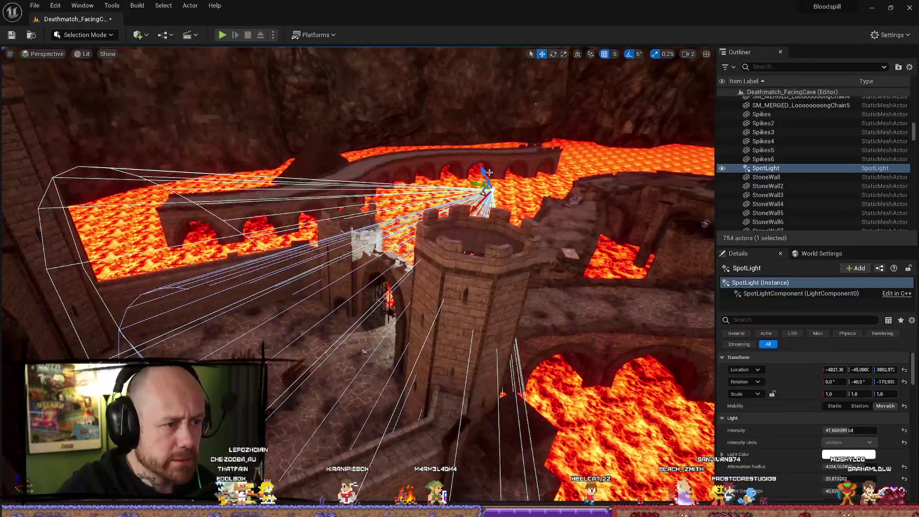
{"action": "mouse_move", "coordinate": [463, 147]}
{"action": "left_mouse_down"}
{"action": "mouse_move", "coordinate": [383, 296]}
{"action": "mouse_move", "coordinate": [507, 287]}
{"action": "mouse_move", "coordinate": [439, 192]}
{"action": "left_mouse_up"}
{"action": "key", "text": "f"}
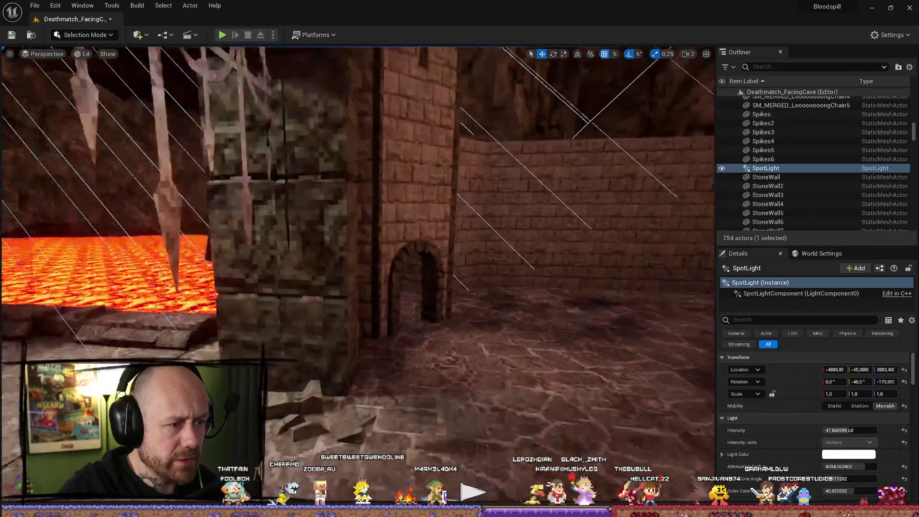
{"action": "key", "text": "f"}
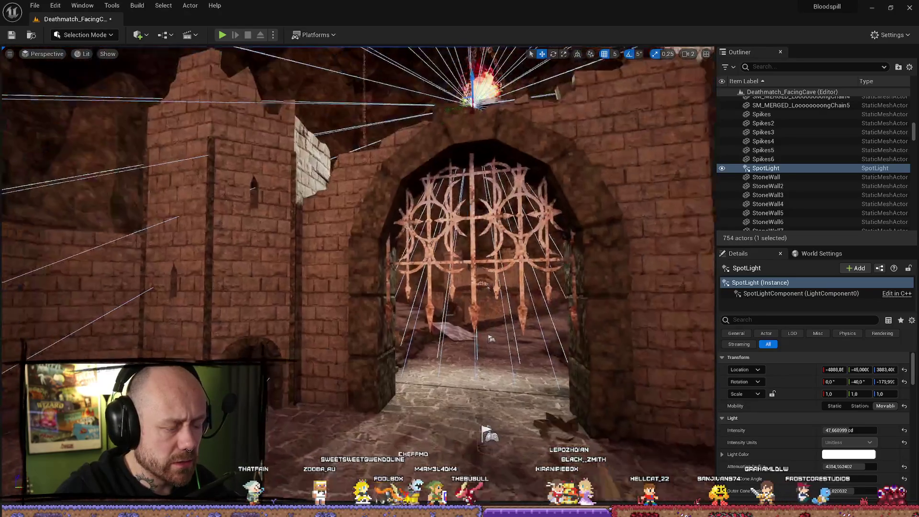
{"action": "key", "text": "e"}
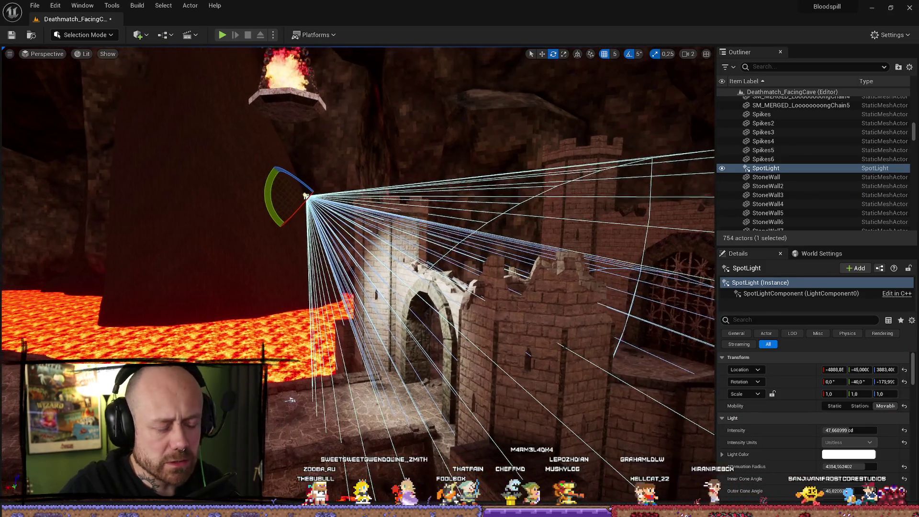
{"action": "scroll", "coordinate": [403, 238], "scroll_direction": "up", "scroll_amount": 5}
{"action": "key", "text": "Delete"}
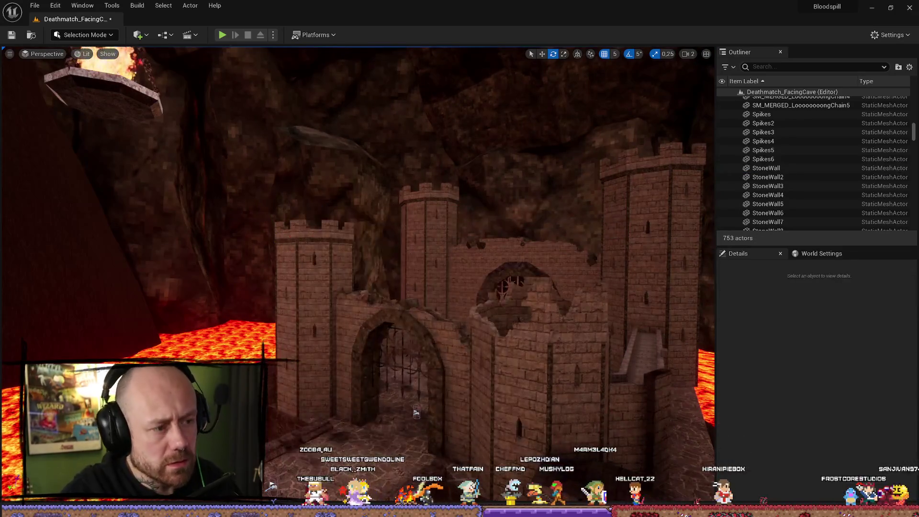
{"action": "scroll", "coordinate": [420, 282], "scroll_direction": "up", "scroll_amount": 5}
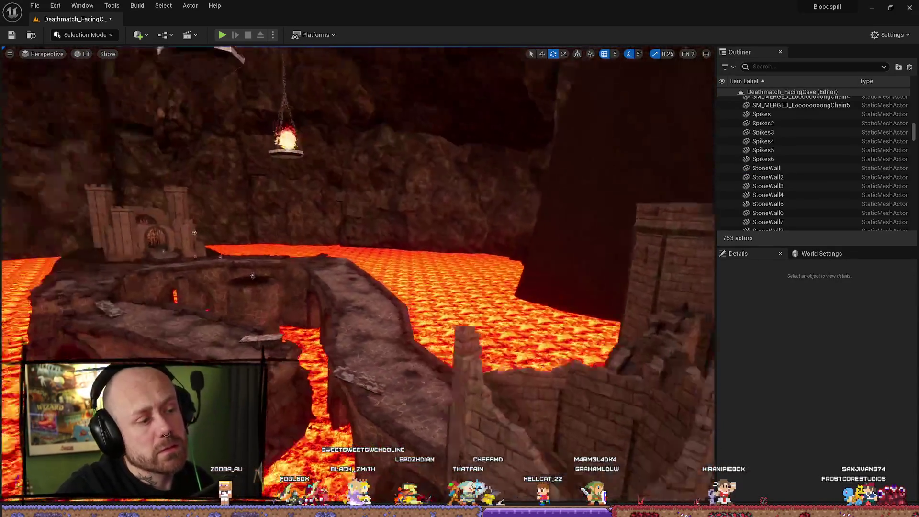
{"action": "mouse_move", "coordinate": [359, 263]}
{"action": "left_mouse_down"}
{"action": "mouse_move", "coordinate": [287, 256]}
{"action": "mouse_move", "coordinate": [314, 256]}
{"action": "mouse_move", "coordinate": [316, 187]}
{"action": "left_mouse_up"}
{"action": "left_click_drag", "start_coordinate": [436, 249], "coordinate": [421, 256]}
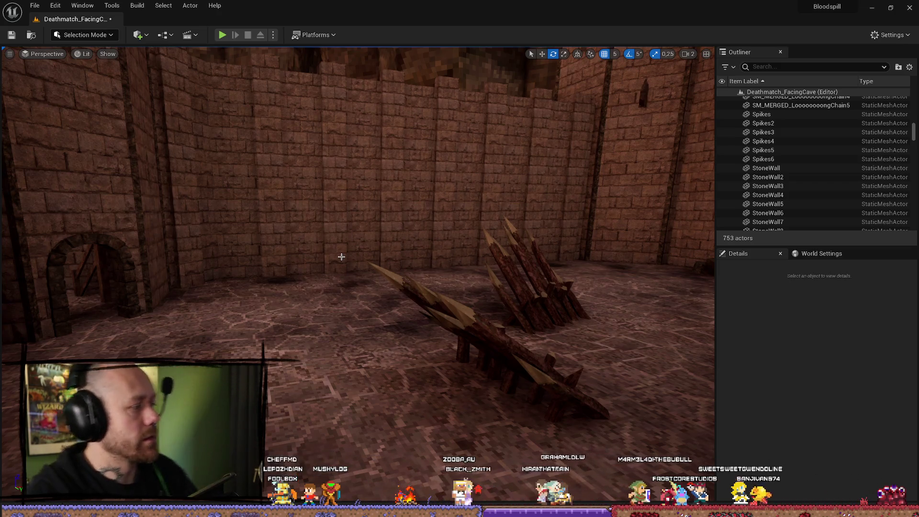
{"action": "mouse_move", "coordinate": [338, 248]}
{"action": "left_mouse_down"}
{"action": "mouse_move", "coordinate": [406, 249]}
{"action": "mouse_move", "coordinate": [392, 251]}
{"action": "left_mouse_up"}
{"action": "key", "text": "ctrl+z"}
{"action": "scroll", "coordinate": [818, 412], "scroll_direction": "down", "scroll_amount": 5}
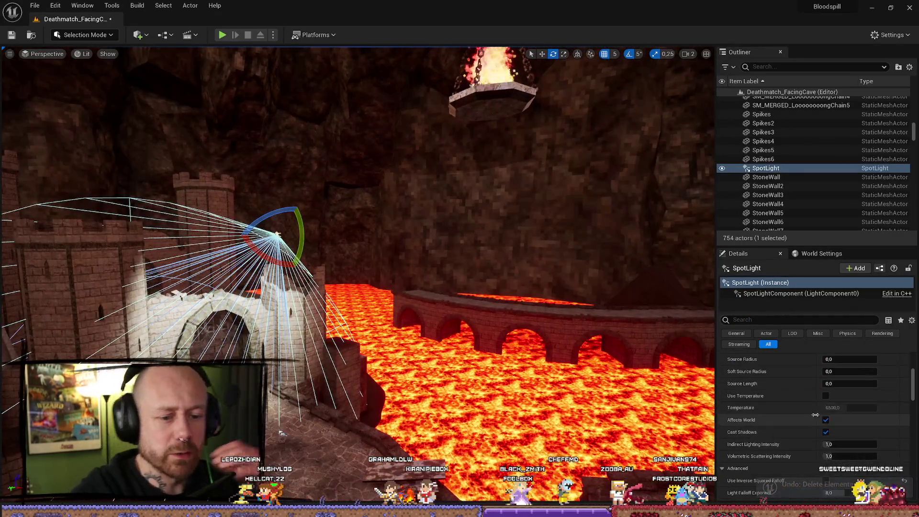
Step: Re-enable Use Inverse Squared Falloff on the spot light, greying out its falloff exponent
{"action": "scroll", "coordinate": [818, 411], "scroll_direction": "down", "scroll_amount": 5}
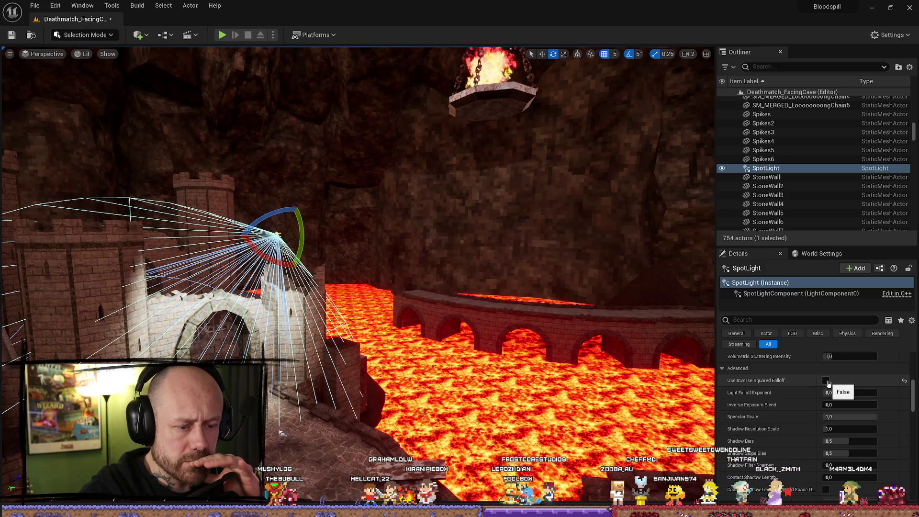
{"action": "left_click", "coordinate": [825, 381]}
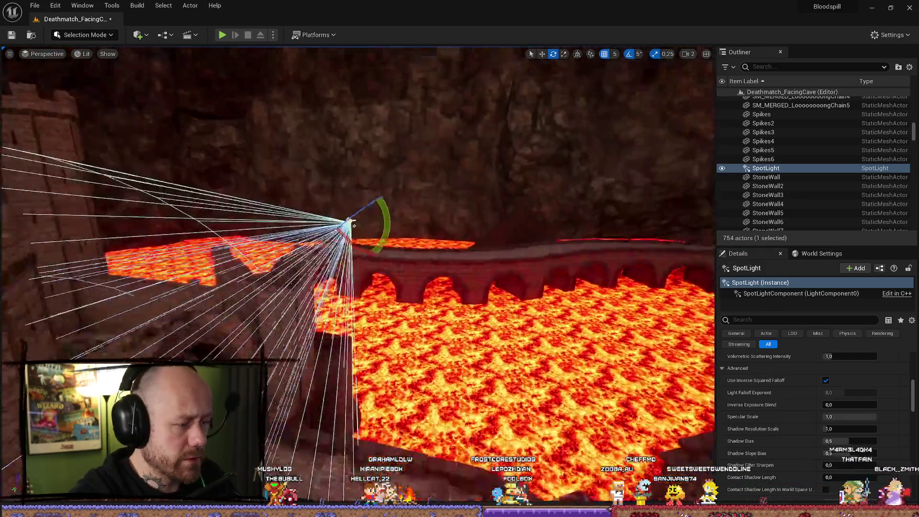
{"action": "key", "text": "w"}
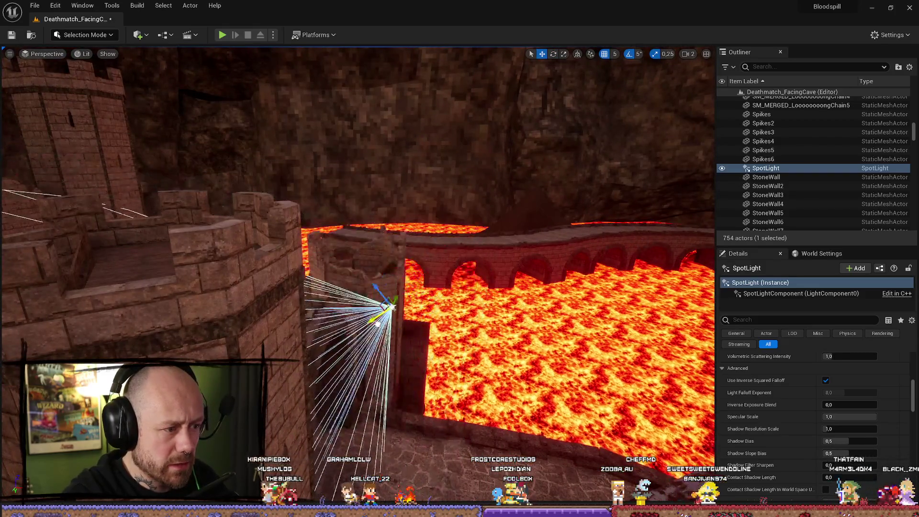
{"action": "mouse_move", "coordinate": [459, 294]}
{"action": "left_mouse_down"}
{"action": "mouse_move", "coordinate": [425, 435]}
{"action": "mouse_move", "coordinate": [404, 472]}
{"action": "left_mouse_up"}
{"action": "scroll", "coordinate": [849, 378], "scroll_direction": "up", "scroll_amount": 5}
{"action": "scroll", "coordinate": [846, 383], "scroll_direction": "up", "scroll_amount": 3}
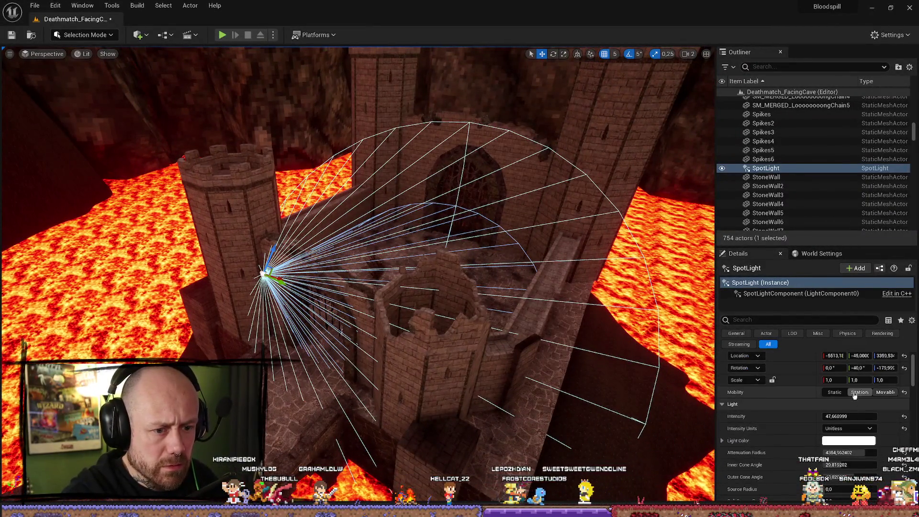
Step: Set the spot light's intensity to 100000
{"action": "type", "text": "100000"}
{"action": "key", "text": "Return"}
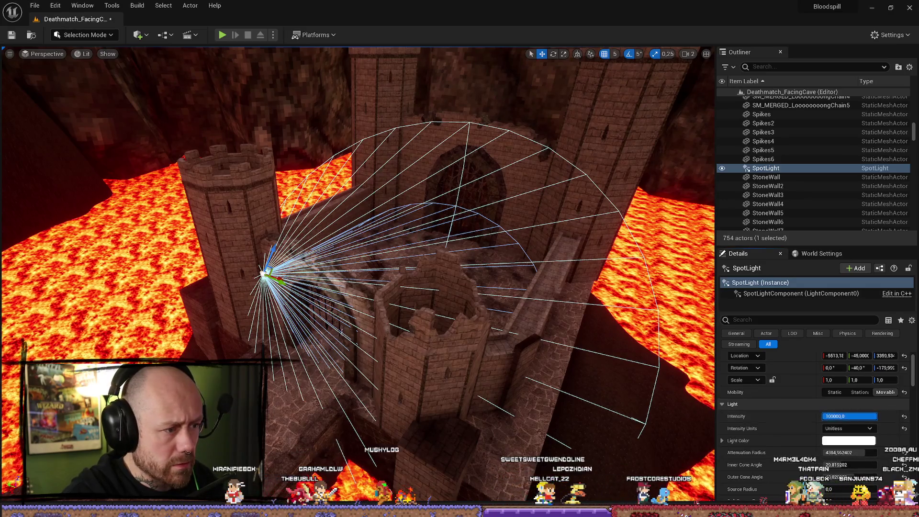
{"action": "scroll", "coordinate": [417, 340], "scroll_direction": "down", "scroll_amount": 10}
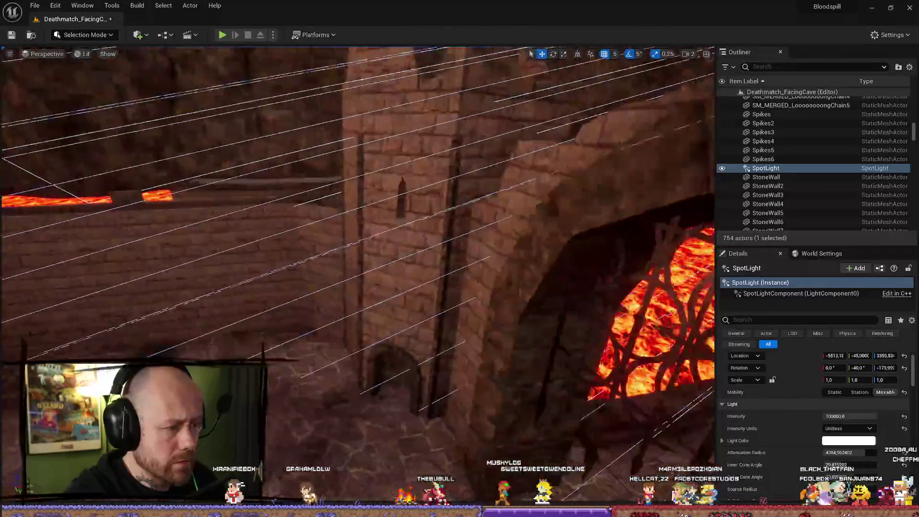
{"action": "scroll", "coordinate": [676, 384], "scroll_direction": "up", "scroll_amount": 10}
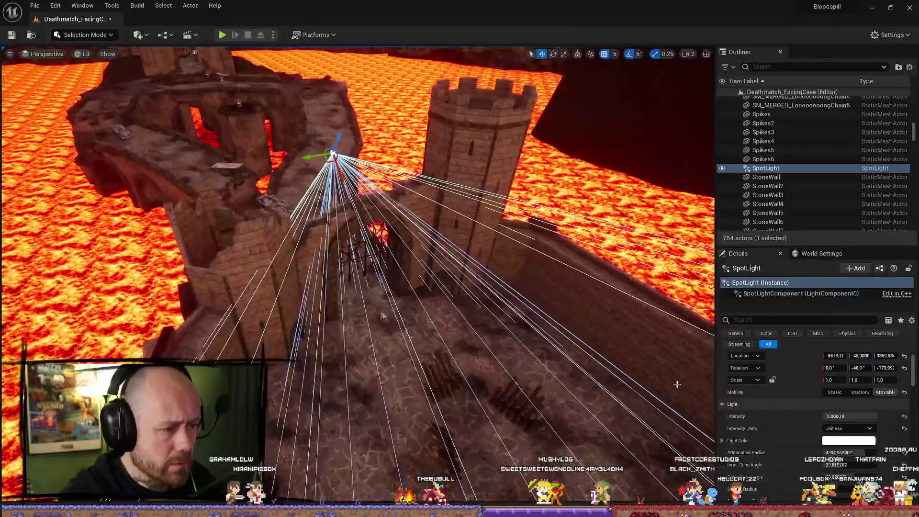
{"action": "left_click", "coordinate": [856, 417]}
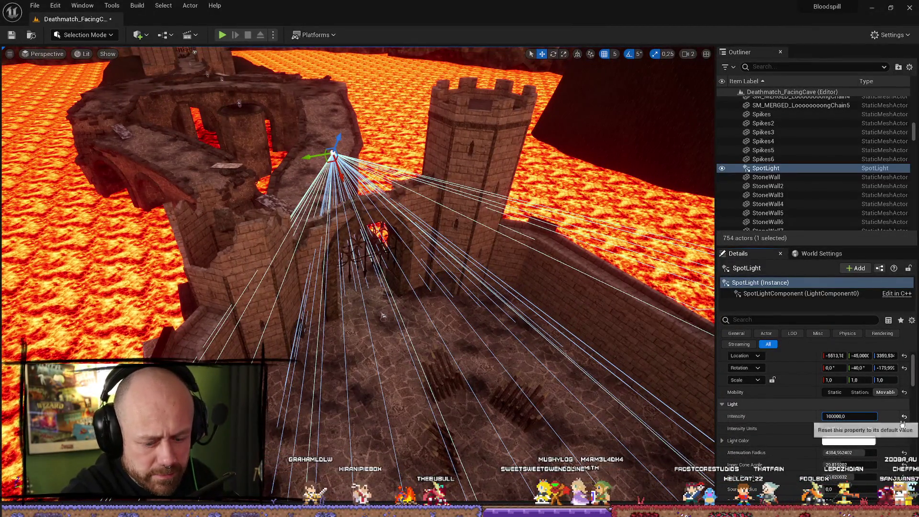
{"action": "type", "text": "100000000"}
{"action": "key", "text": "Return"}
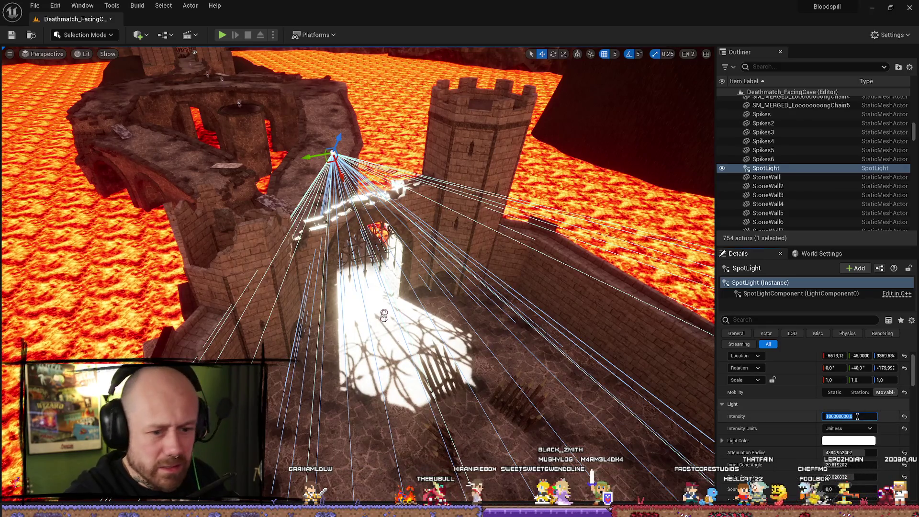
{"action": "key", "text": "Delete"}
{"action": "key", "text": "Delete"}
{"action": "key", "text": "Delete"}
{"action": "key", "text": "Return"}
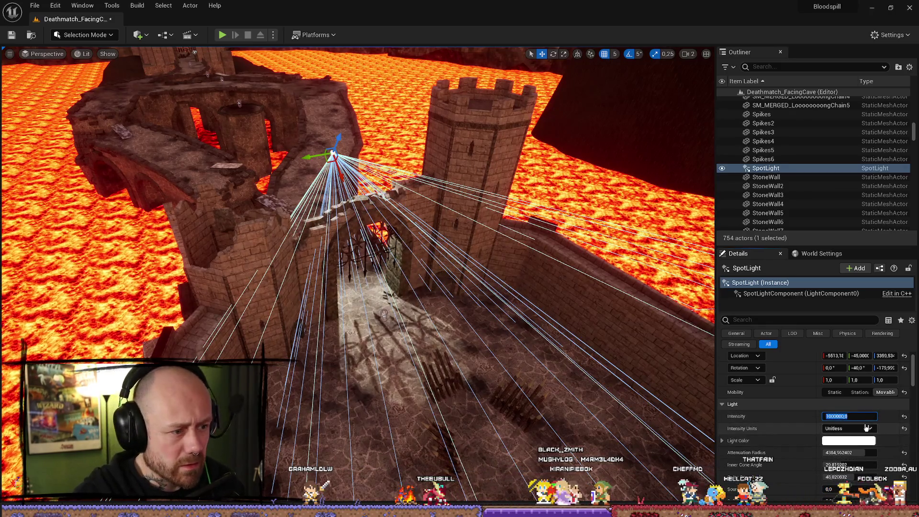
{"action": "key", "text": "Delete"}
{"action": "key", "text": "Delete"}
{"action": "key", "text": "Return"}
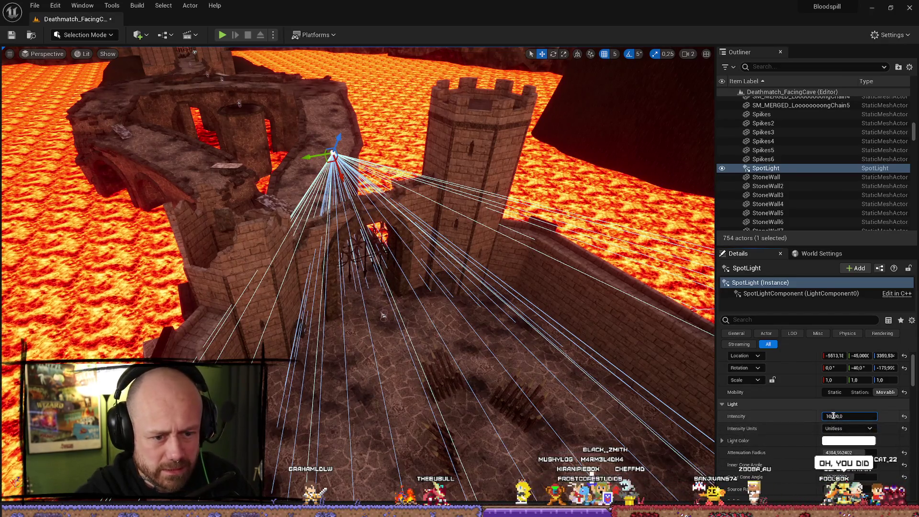
{"action": "type", "text": "0"}
{"action": "key", "text": "Return"}
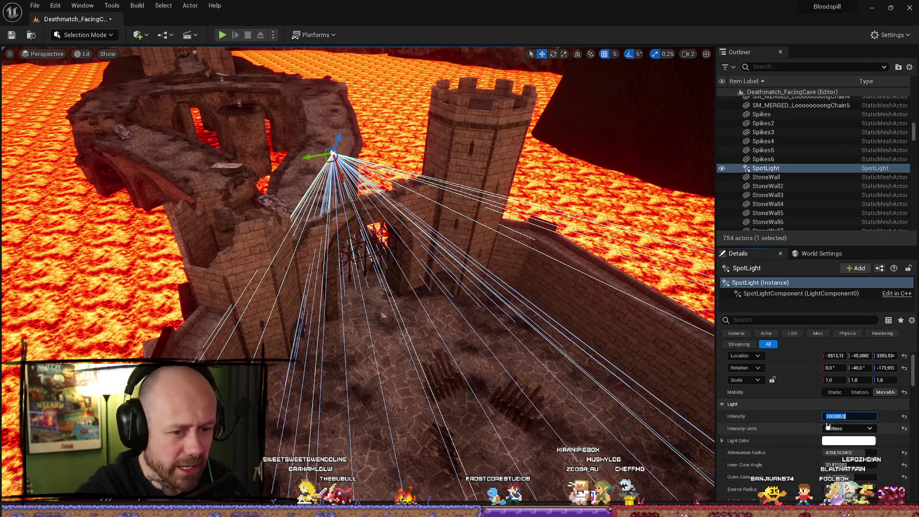
{"action": "left_click", "coordinate": [779, 424]}
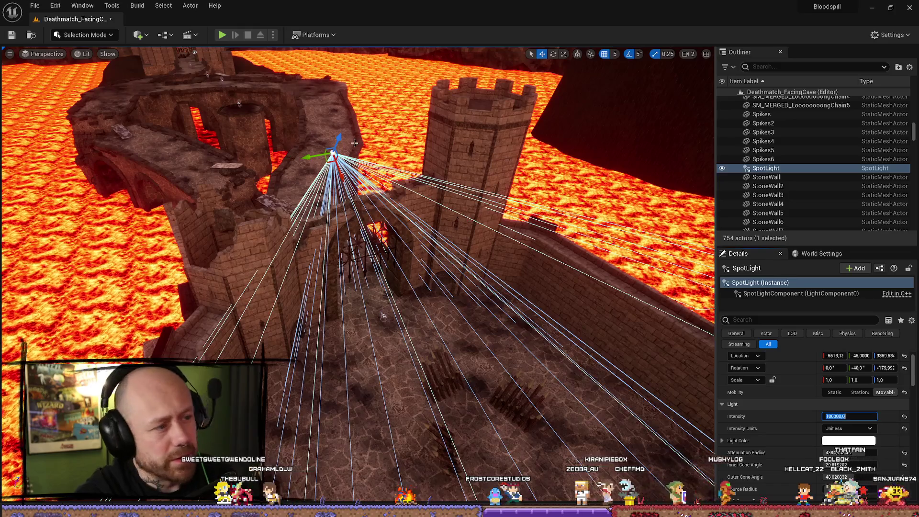
Step: Delete the spot light, returning the level to 753 actors
{"action": "left_click", "coordinate": [366, 248]}
{"action": "key", "text": "ctrl+z"}
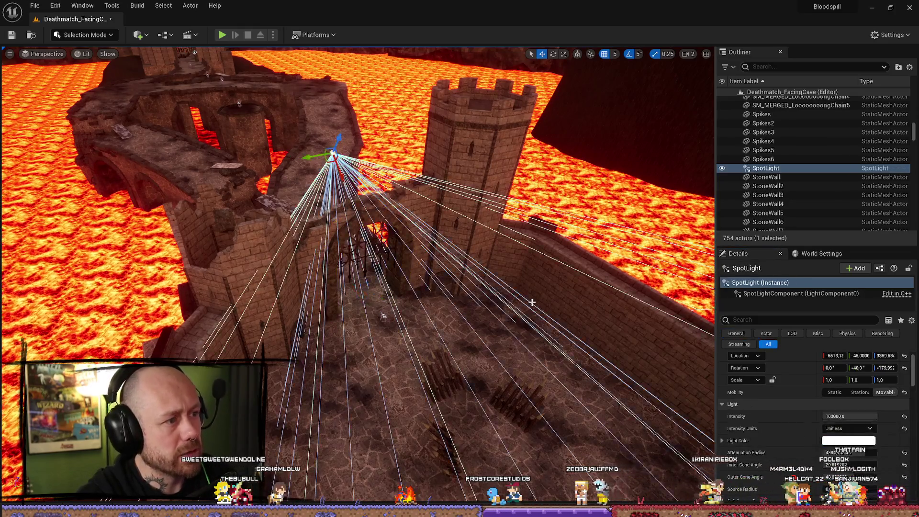
{"action": "key", "text": "Delete"}
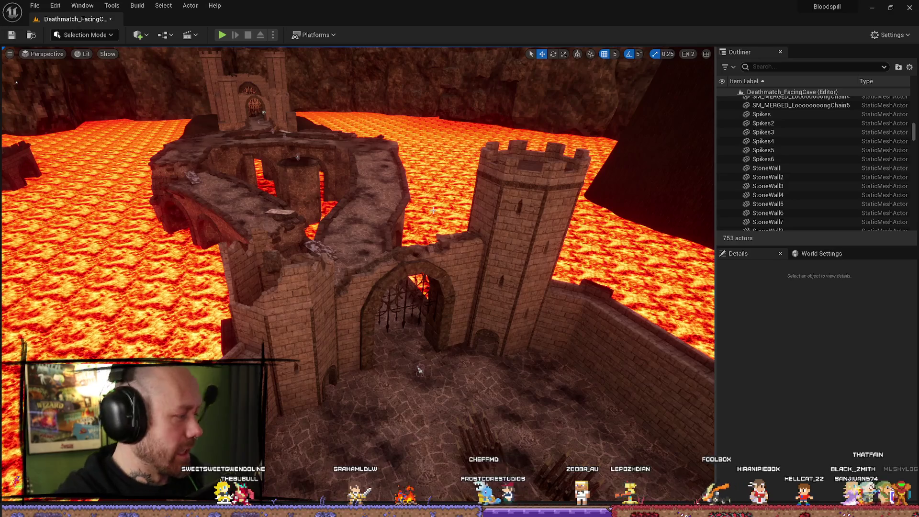
{"action": "scroll", "coordinate": [793, 194], "scroll_direction": "up", "scroll_amount": 5}
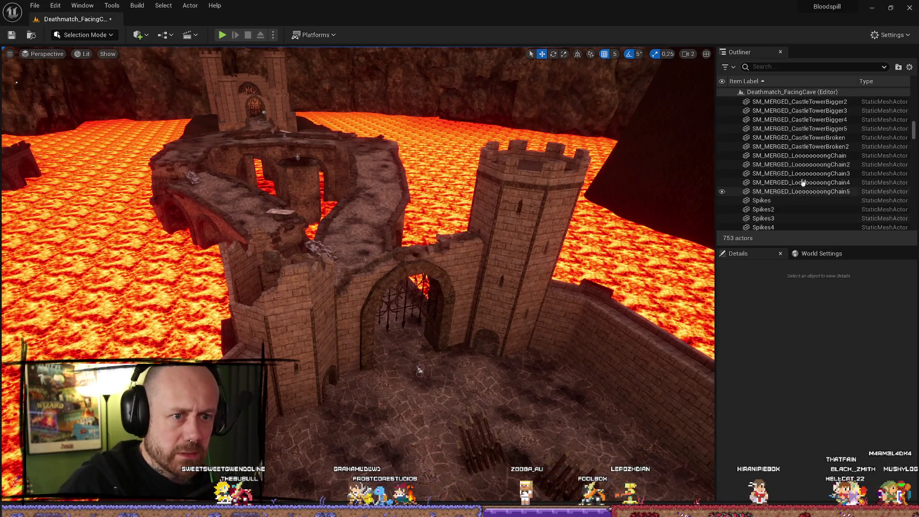
Step: Select the SkyLight in the Lighting folder and view its Intensity Scale of 20
{"action": "mouse_move", "coordinate": [509, 320]}
{"action": "left_mouse_down"}
{"action": "mouse_move", "coordinate": [461, 243]}
{"action": "mouse_move", "coordinate": [401, 312]}
{"action": "mouse_move", "coordinate": [402, 247]}
{"action": "mouse_move", "coordinate": [430, 234]}
{"action": "mouse_move", "coordinate": [430, 197]}
{"action": "mouse_move", "coordinate": [683, 245]}
{"action": "left_mouse_up"}
{"action": "scroll", "coordinate": [820, 131], "scroll_direction": "up", "scroll_amount": 10}
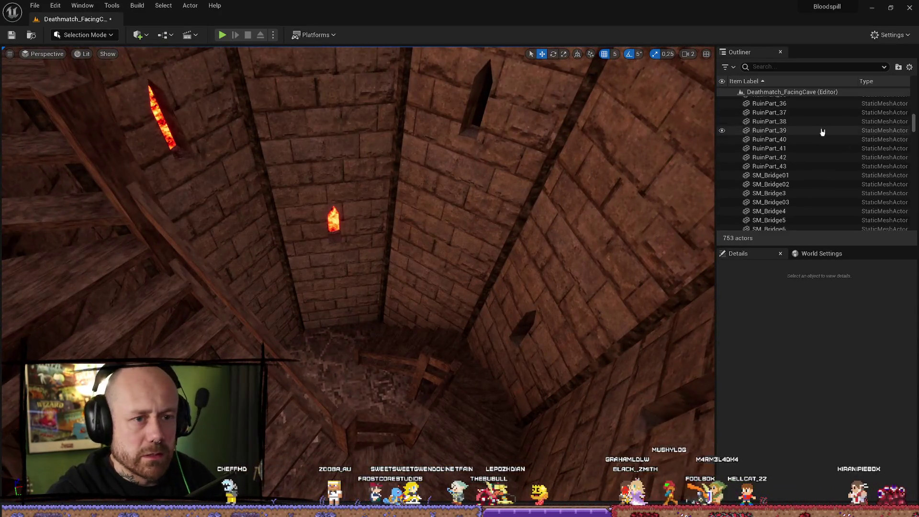
{"action": "left_click_drag", "start_coordinate": [914, 119], "coordinate": [917, 60]}
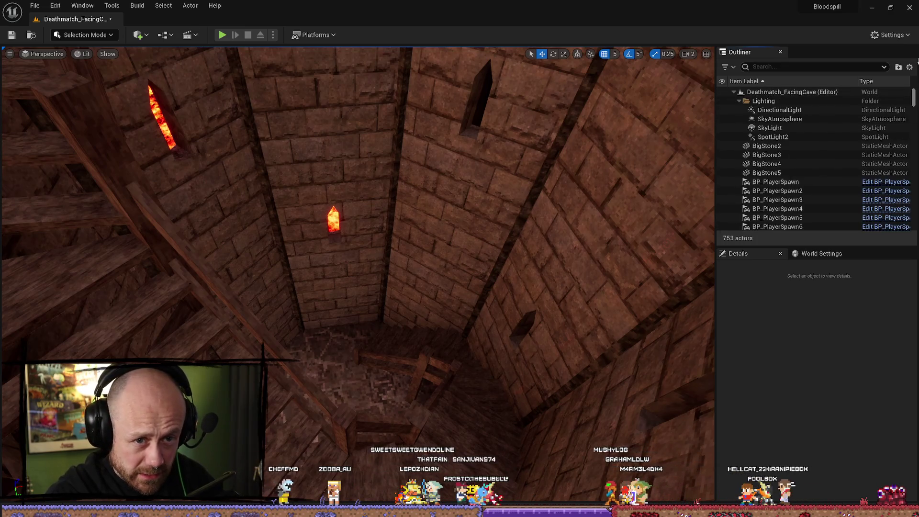
{"action": "left_click", "coordinate": [785, 128]}
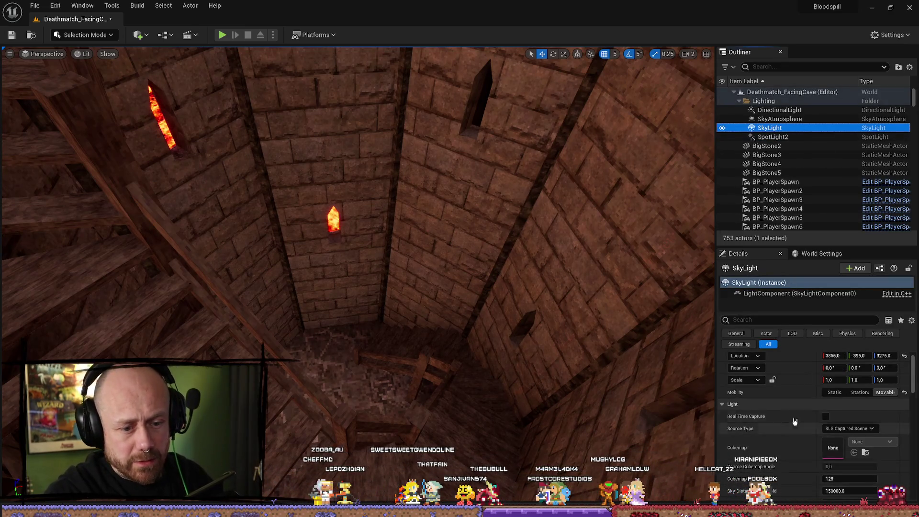
{"action": "scroll", "coordinate": [838, 430], "scroll_direction": "down", "scroll_amount": 4}
Step: Fly the camera through the tower to face the castle gate and start a play-test
{"action": "left_click_drag", "start_coordinate": [332, 396], "coordinate": [317, 385]}
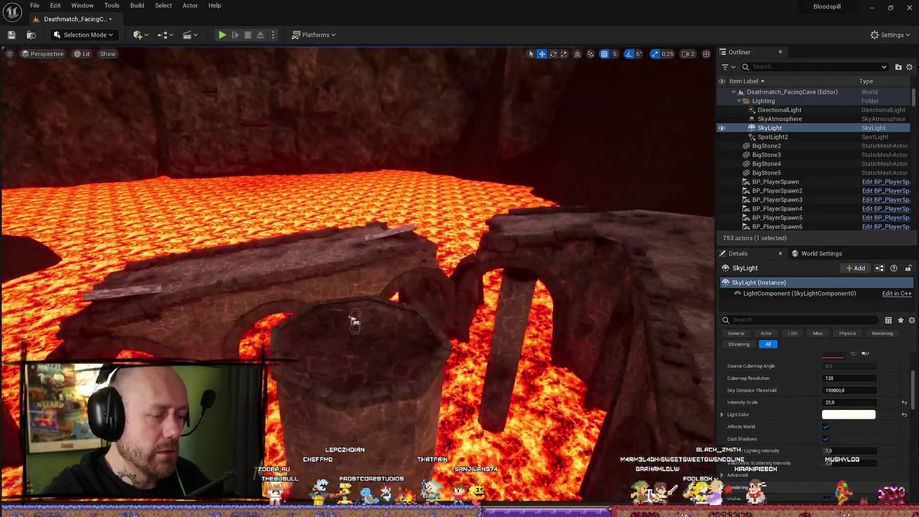
{"action": "mouse_move", "coordinate": [353, 320]}
{"action": "left_mouse_down"}
{"action": "mouse_move", "coordinate": [425, 195]}
{"action": "mouse_move", "coordinate": [304, 328]}
{"action": "mouse_move", "coordinate": [363, 365]}
{"action": "mouse_move", "coordinate": [411, 316]}
{"action": "mouse_move", "coordinate": [385, 385]}
{"action": "left_mouse_up"}
{"action": "key", "text": "alt+p"}
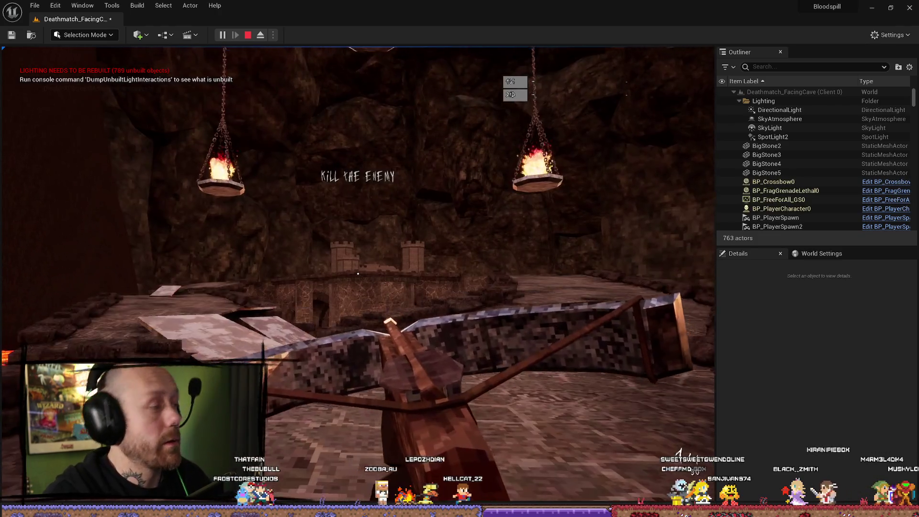
{"action": "mouse_move", "coordinate": [358, 274]}
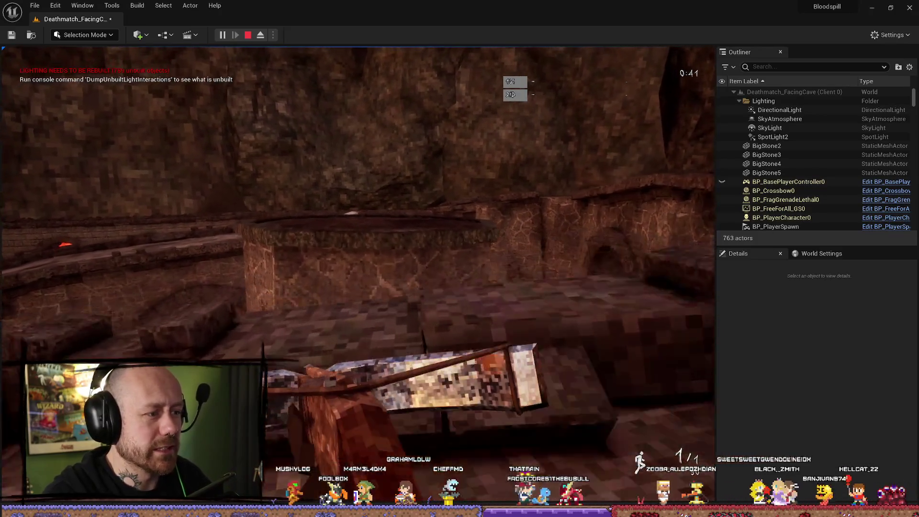
{"action": "key", "text": "w"}
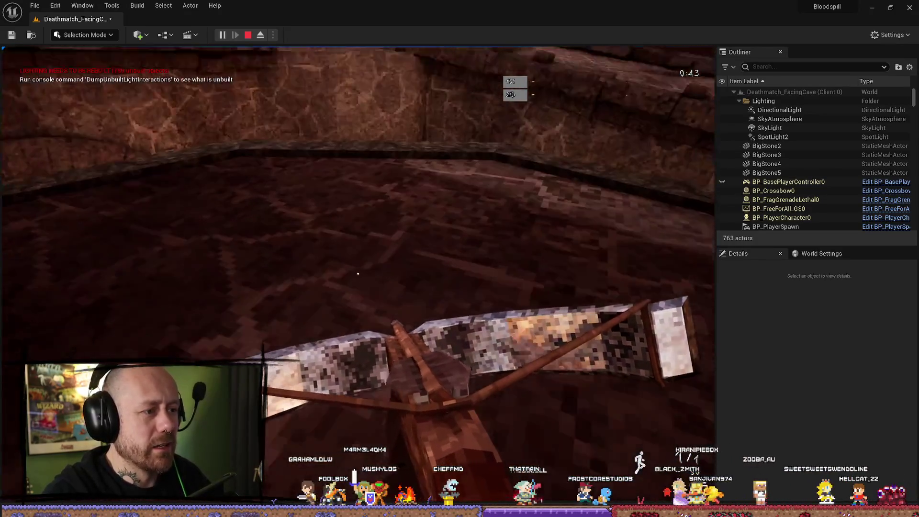
{"action": "key", "text": "Escape"}
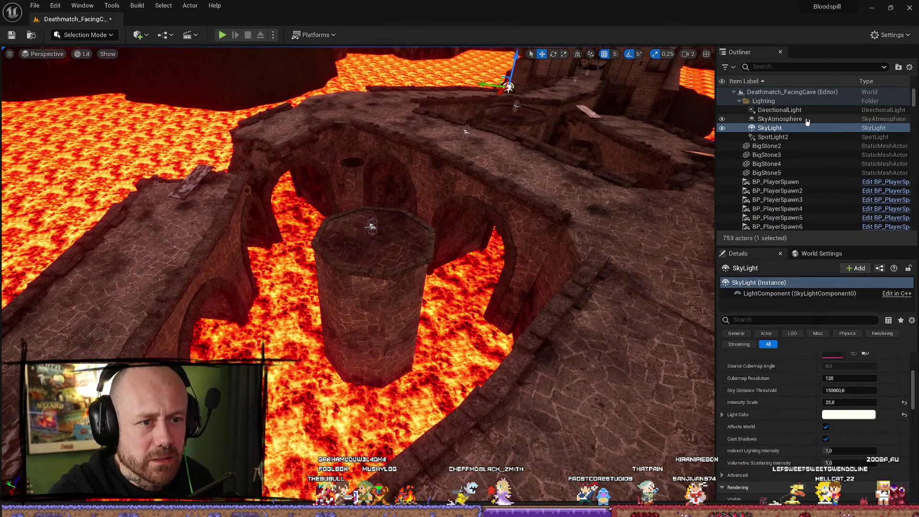
Step: Set the DirectionalLight's Mobility to Movable, then inspect the SkyLight and SkyAtmosphere
{"action": "left_click", "coordinate": [804, 110]}
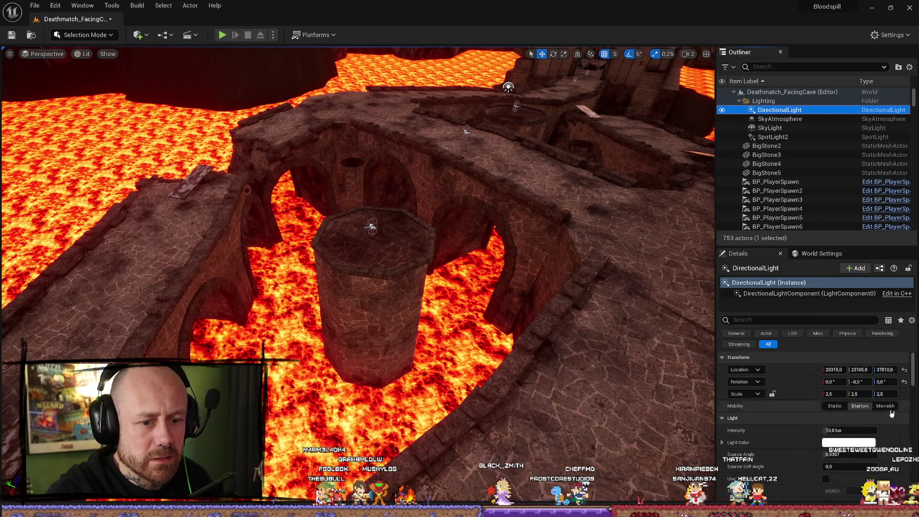
{"action": "left_click", "coordinate": [893, 410]}
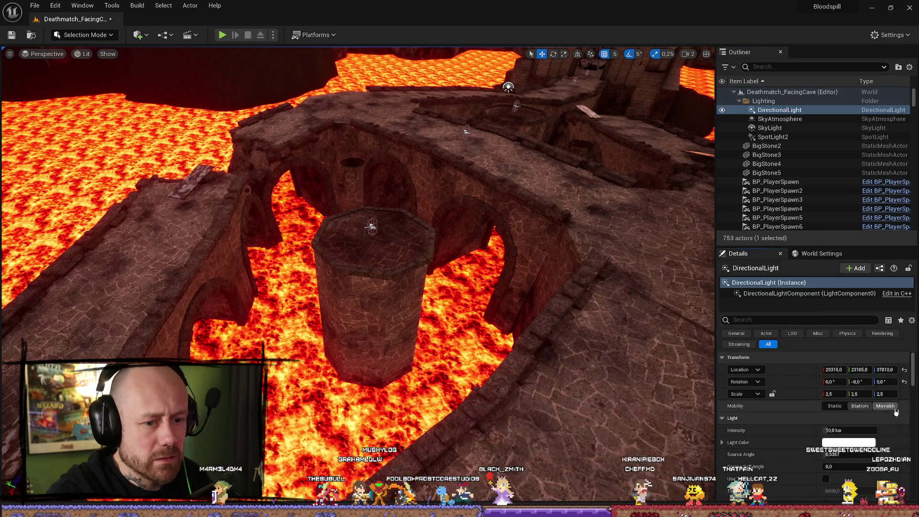
{"action": "left_click", "coordinate": [792, 127]}
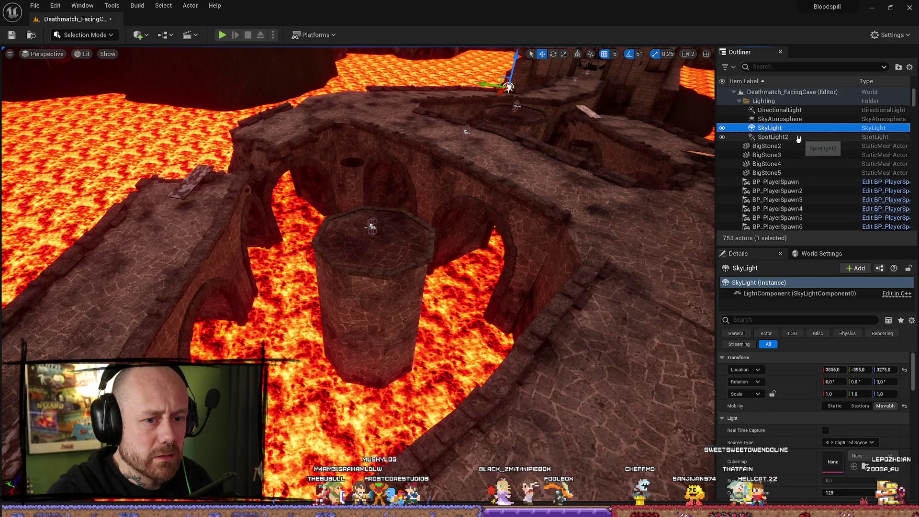
{"action": "left_click", "coordinate": [780, 119]}
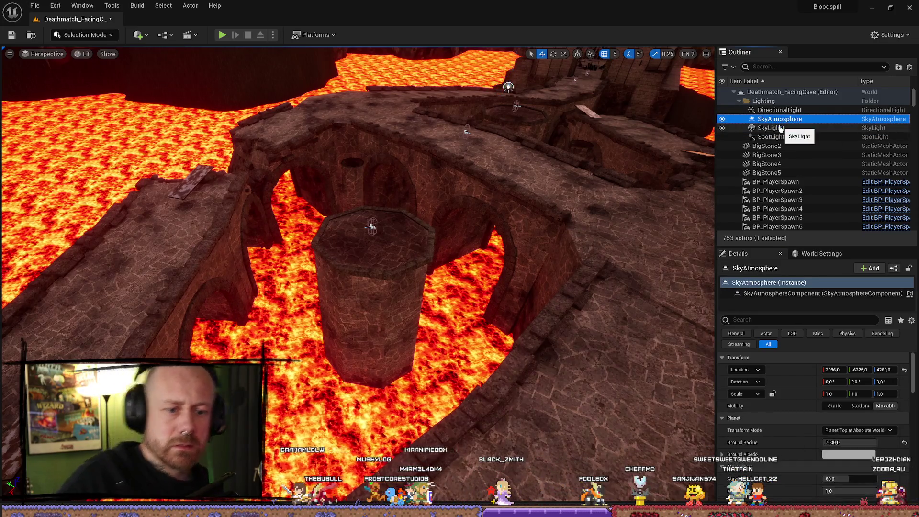
Step: Start a Build Lighting Only rebuild of the level
{"action": "left_click", "coordinate": [137, 6]}
{"action": "left_click", "coordinate": [163, 6]}
{"action": "left_click", "coordinate": [138, 5]}
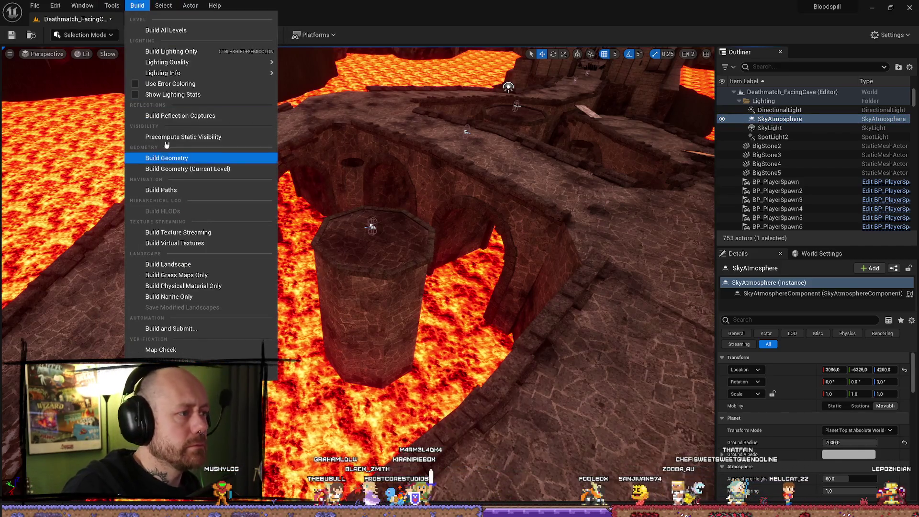
{"action": "left_click", "coordinate": [188, 53]}
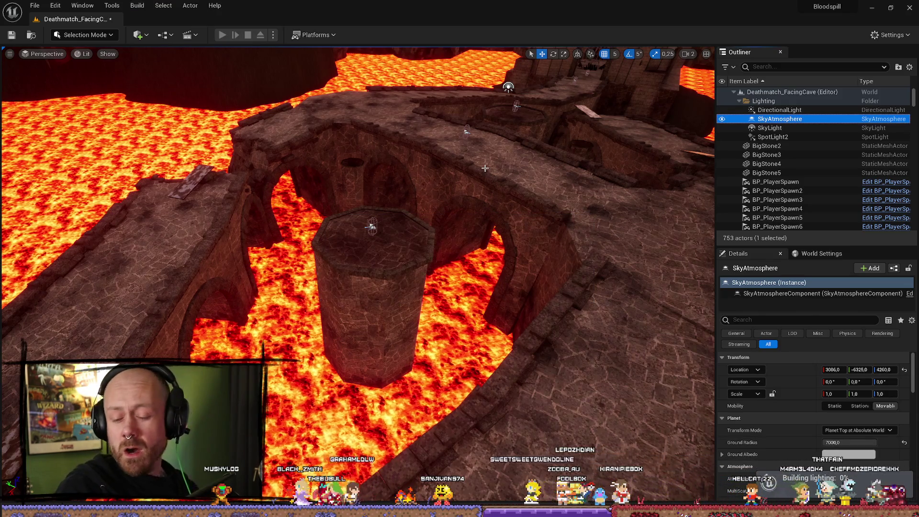
Step: Let the lighting build finish and review the 33 overlapping-lightmap-UV warnings on the iron fences
{"action": "scroll", "coordinate": [436, 386], "scroll_direction": "down", "scroll_amount": 4}
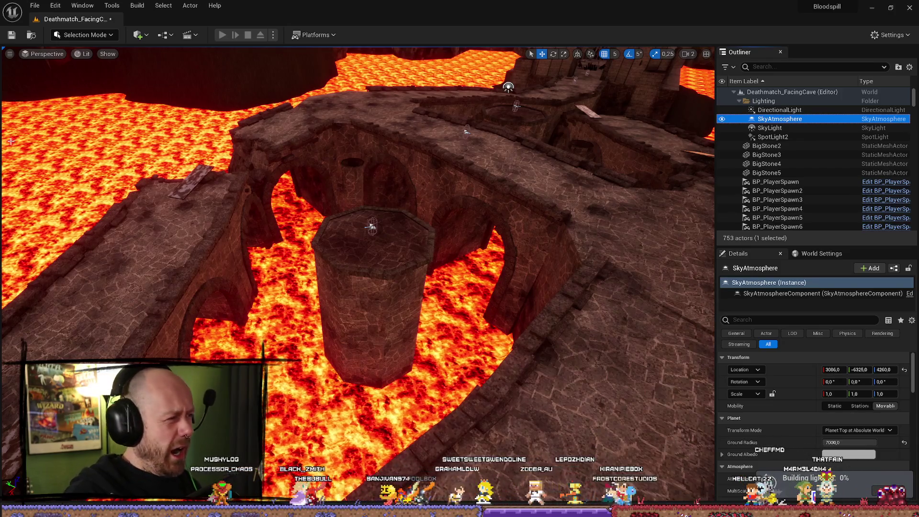
{"action": "key", "text": "f"}
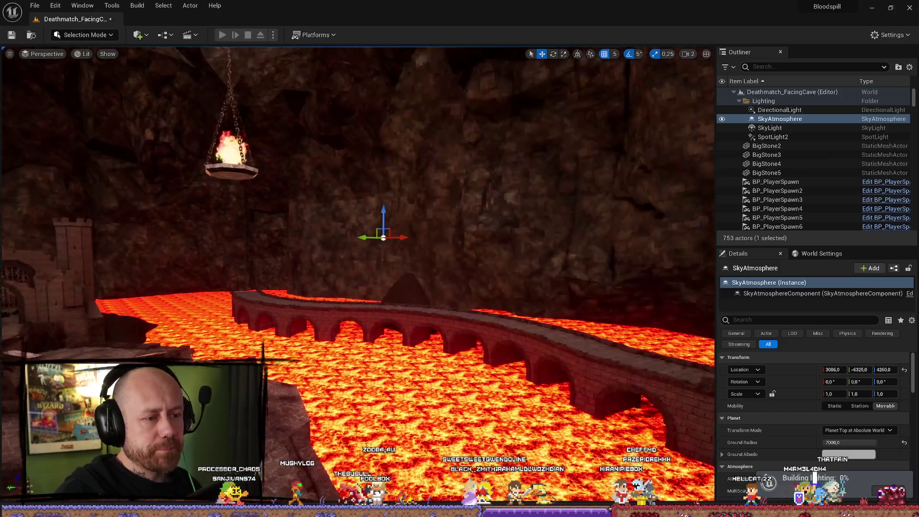
{"action": "mouse_move", "coordinate": [213, 352]}
{"action": "left_mouse_down"}
{"action": "mouse_move", "coordinate": [478, 347]}
{"action": "mouse_move", "coordinate": [191, 353]}
{"action": "mouse_move", "coordinate": [212, 352]}
{"action": "left_mouse_up"}
{"action": "mouse_move", "coordinate": [525, 247]}
{"action": "left_mouse_down"}
{"action": "mouse_move", "coordinate": [526, 215]}
{"action": "mouse_move", "coordinate": [525, 247]}
{"action": "left_mouse_up"}
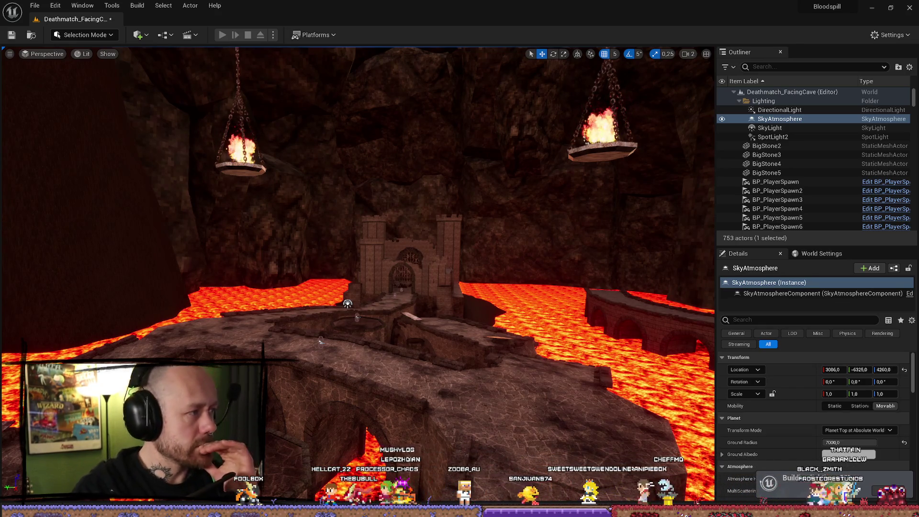
{"action": "key", "text": "alt+Tab"}
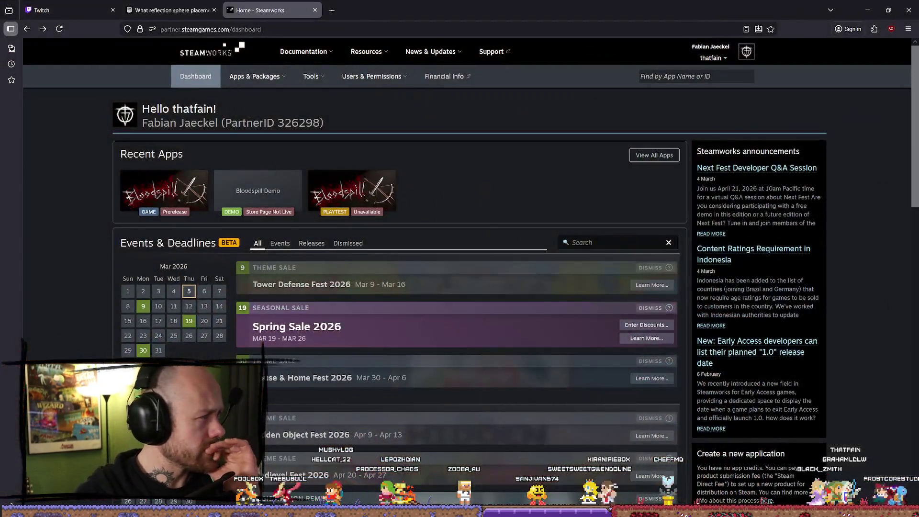
{"action": "key", "text": "alt+Tab"}
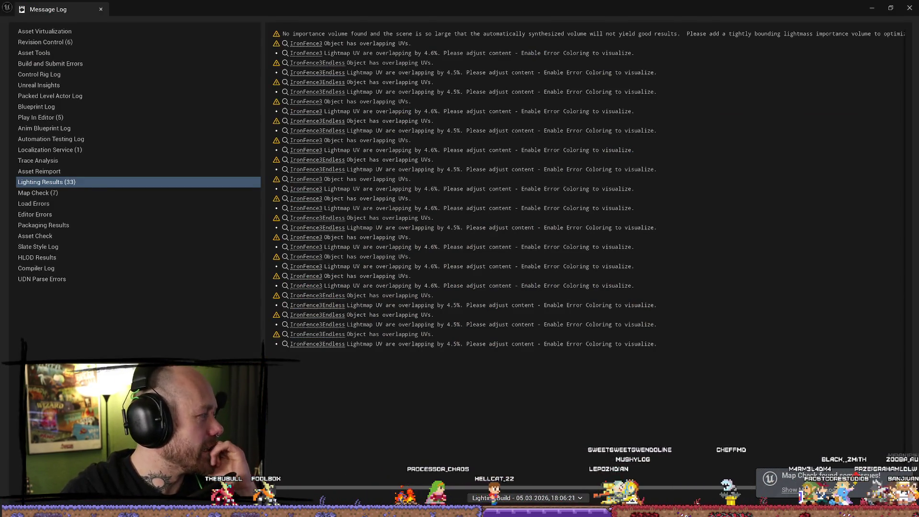
{"action": "key", "text": "alt+Tab"}
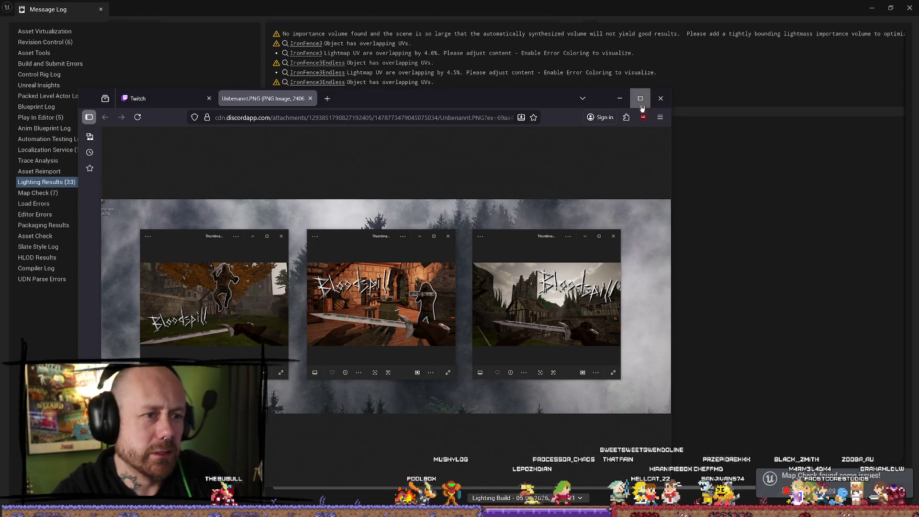
Step: View the three Bloodspill thumbnails image full screen in Firefox, then return to Unreal's Message Log
{"action": "left_click", "coordinate": [640, 98]}
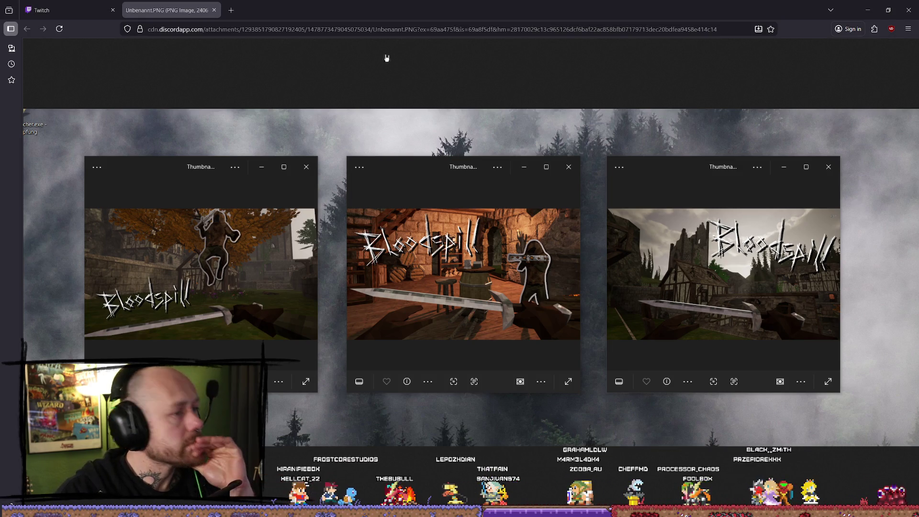
{"action": "left_click", "coordinate": [557, 266]}
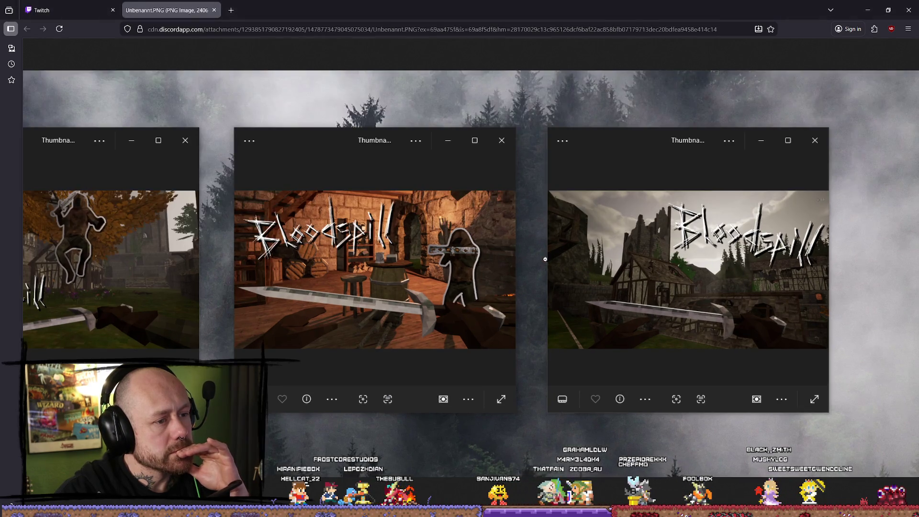
{"action": "left_click", "coordinate": [545, 258]}
{"action": "key", "text": "alt+Tab"}
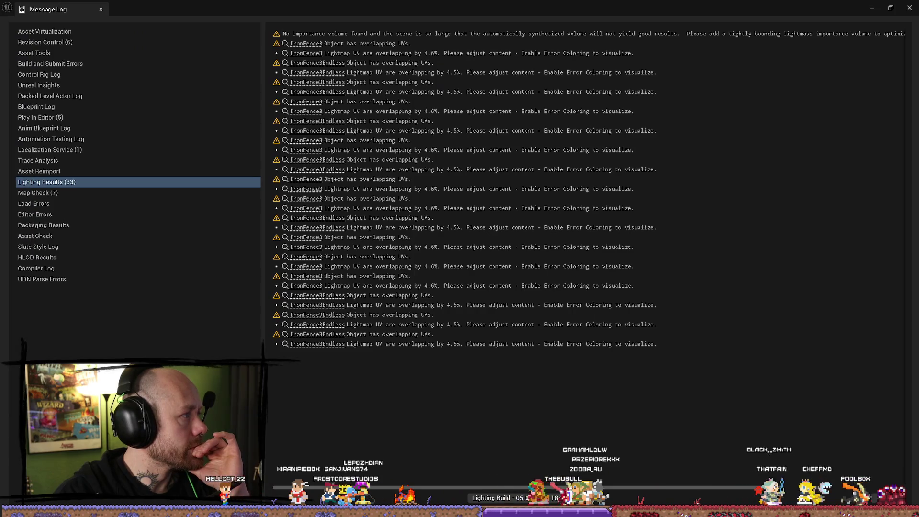
Step: Close the lighting results log and fly the viewport over the stone walkway beneath the braziers
{"action": "left_click", "coordinate": [909, 8]}
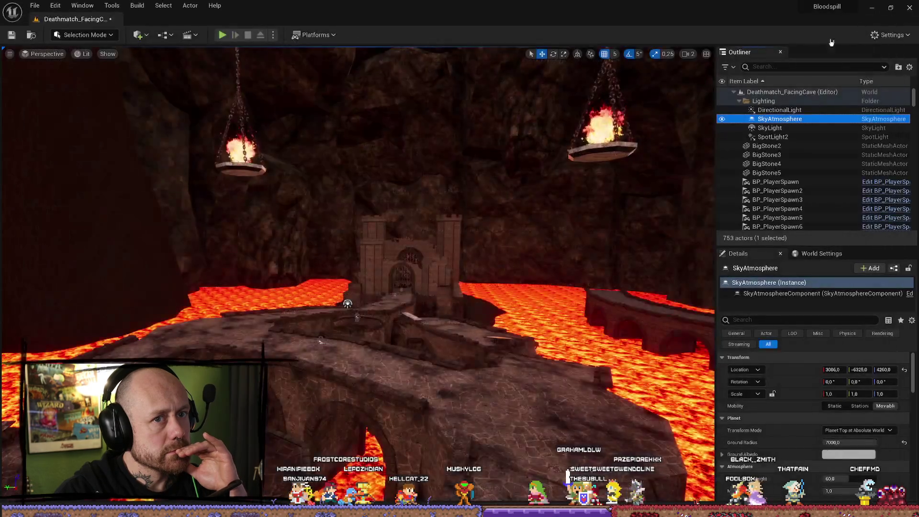
{"action": "mouse_move", "coordinate": [472, 269]}
{"action": "left_mouse_down"}
{"action": "mouse_move", "coordinate": [431, 253]}
{"action": "mouse_move", "coordinate": [421, 224]}
{"action": "mouse_move", "coordinate": [412, 335]}
{"action": "mouse_move", "coordinate": [405, 246]}
{"action": "left_mouse_up"}
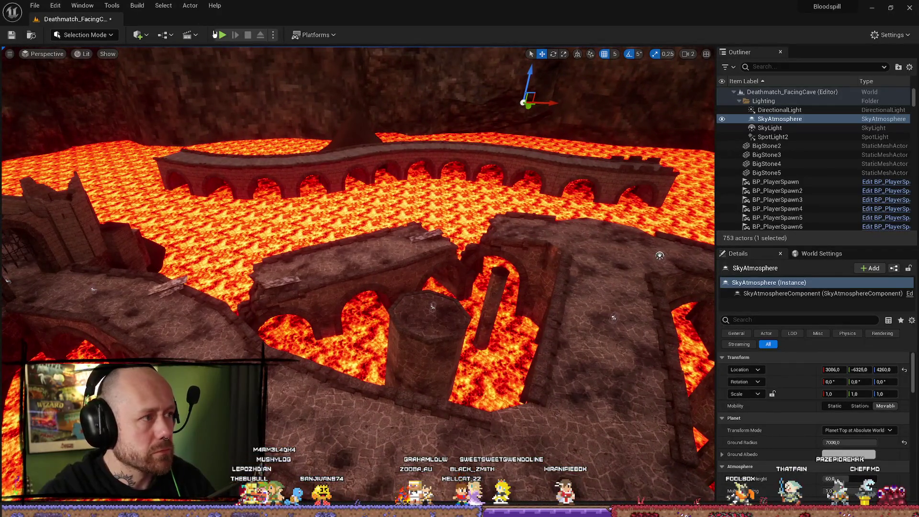
{"action": "left_click_drag", "start_coordinate": [571, 377], "coordinate": [571, 416]}
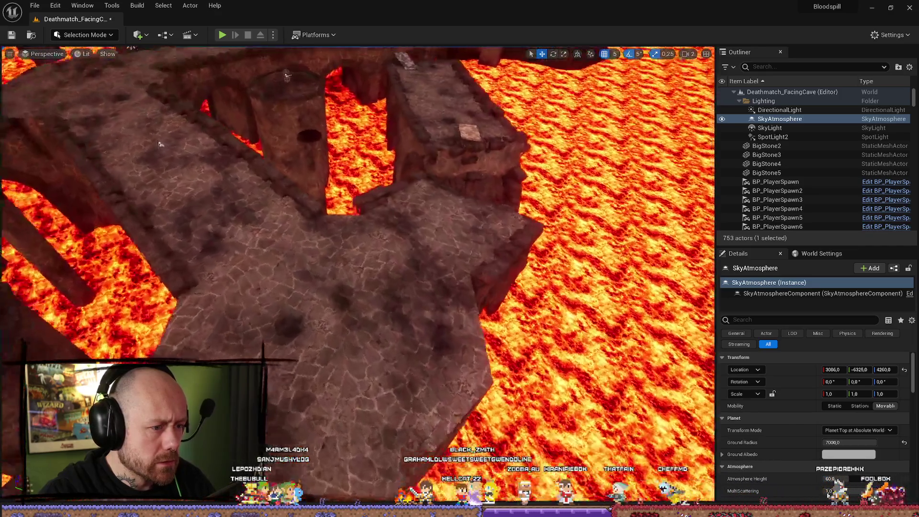
{"action": "mouse_move", "coordinate": [562, 373]}
{"action": "left_mouse_down"}
{"action": "mouse_move", "coordinate": [563, 326]}
{"action": "mouse_move", "coordinate": [562, 373]}
{"action": "mouse_move", "coordinate": [562, 345]}
{"action": "left_mouse_up"}
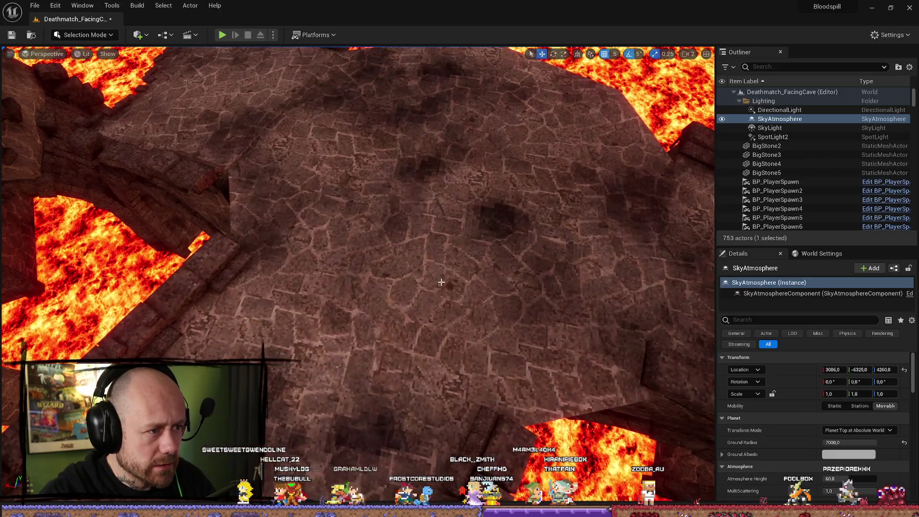
Step: Start a Play-In-Editor test, deploy with the chosen loadout, and walk toward the lava pit
{"action": "key", "text": "alt+p"}
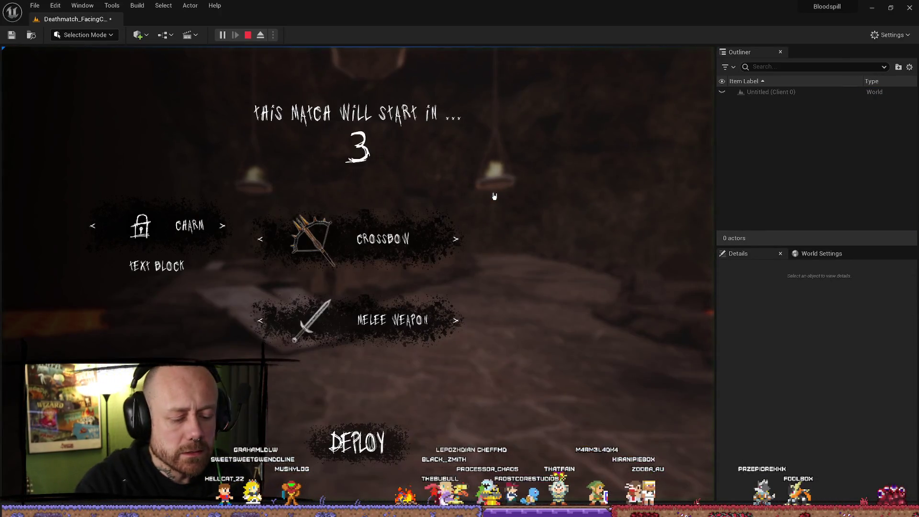
{"action": "left_click", "coordinate": [407, 427]}
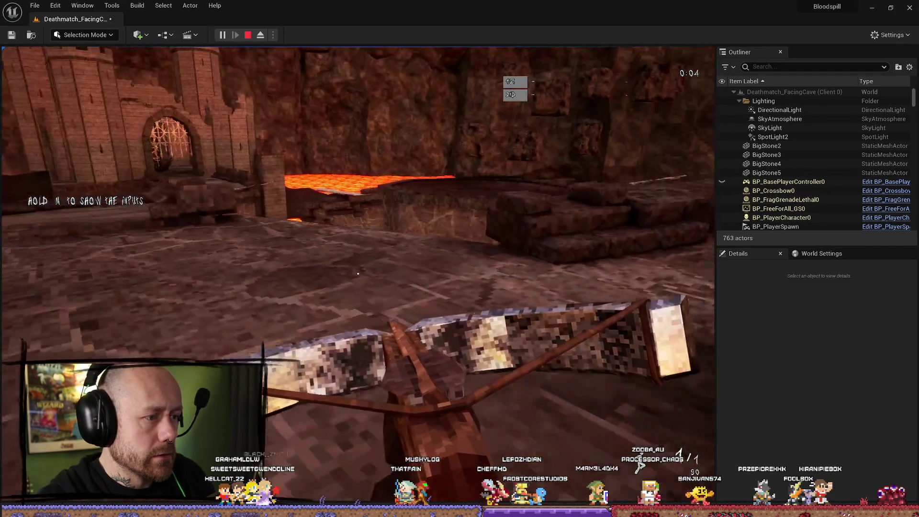
{"action": "key", "text": "w"}
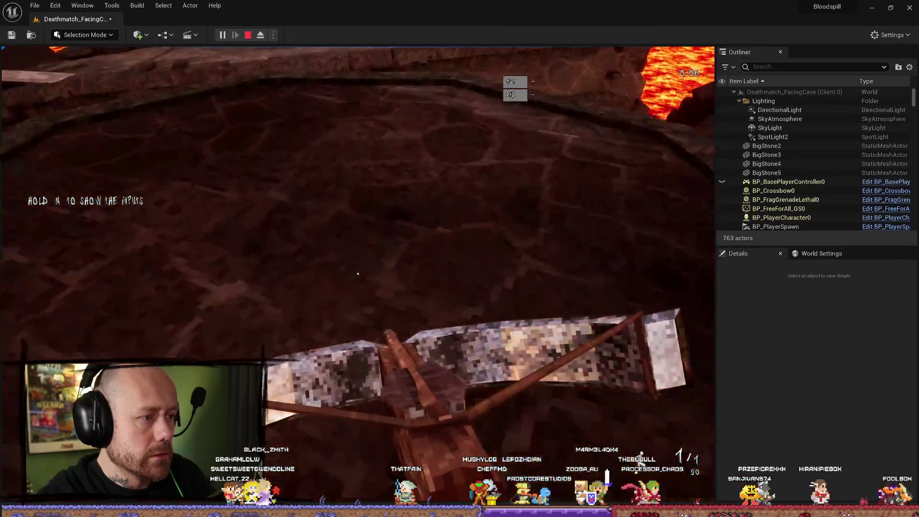
{"action": "mouse_move", "coordinate": [358, 273]}
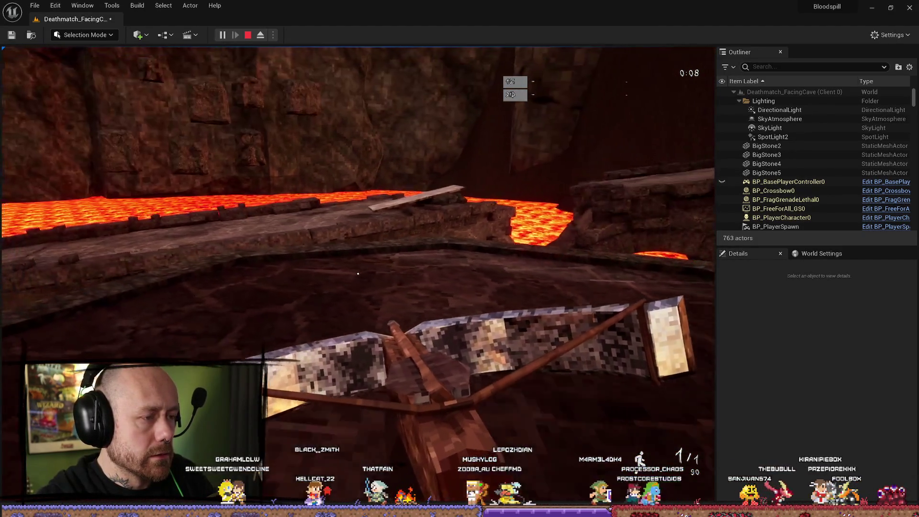
Step: Walk to the castle gate, jump onto the stone ledge, then end the play-test and dismiss the errors
{"action": "key", "text": "w"}
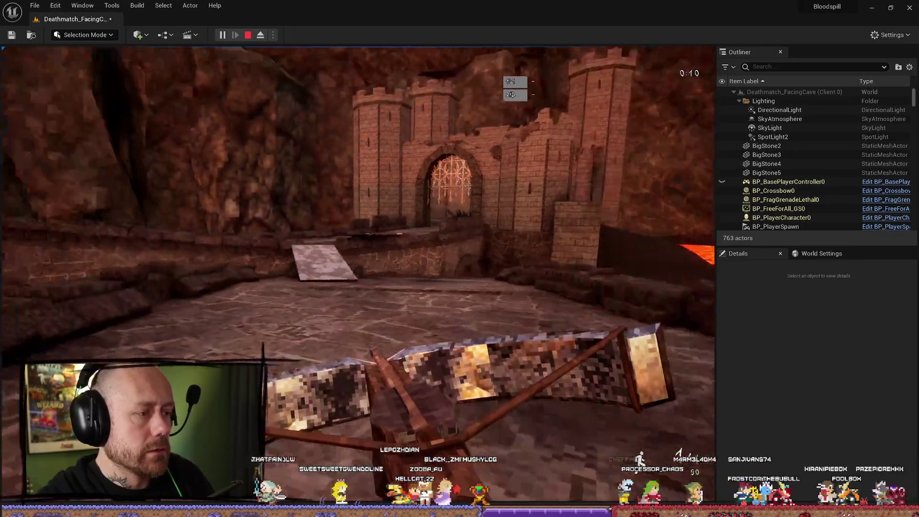
{"action": "key", "text": "w"}
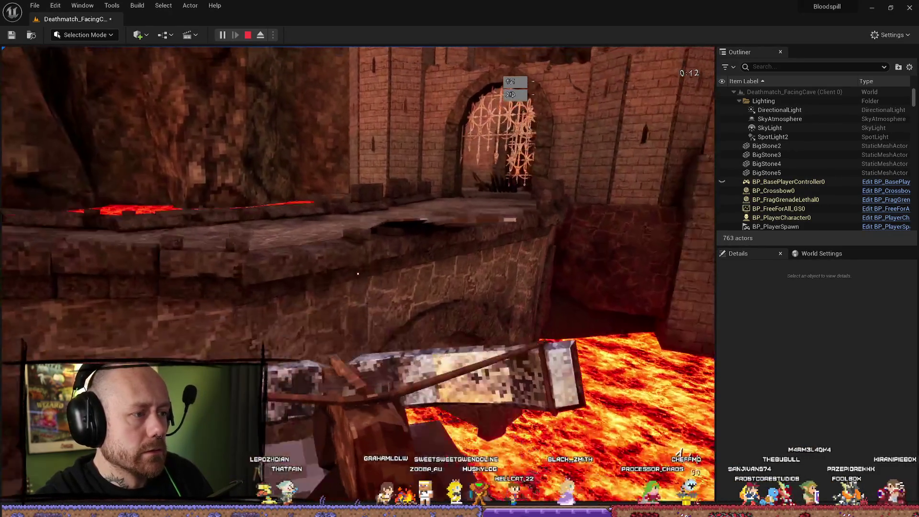
{"action": "key", "text": "space"}
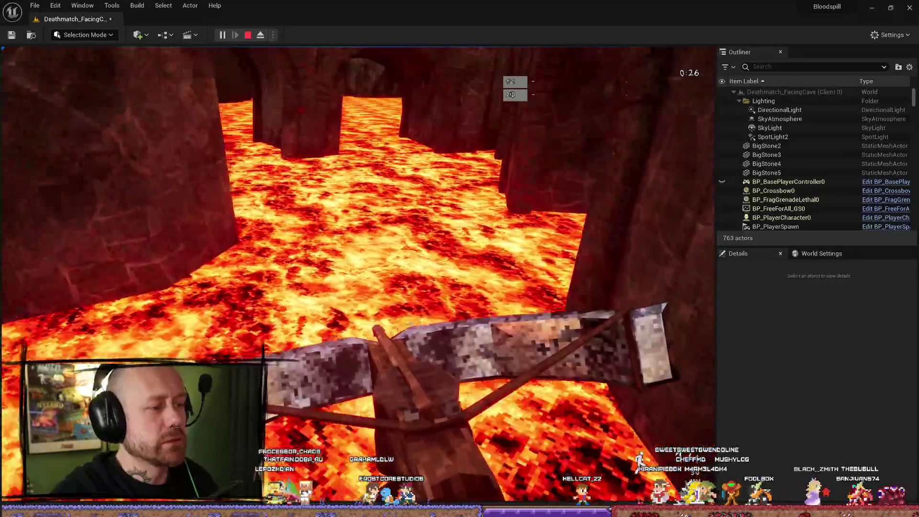
{"action": "key", "text": "Escape"}
{"action": "left_click", "coordinate": [909, 8]}
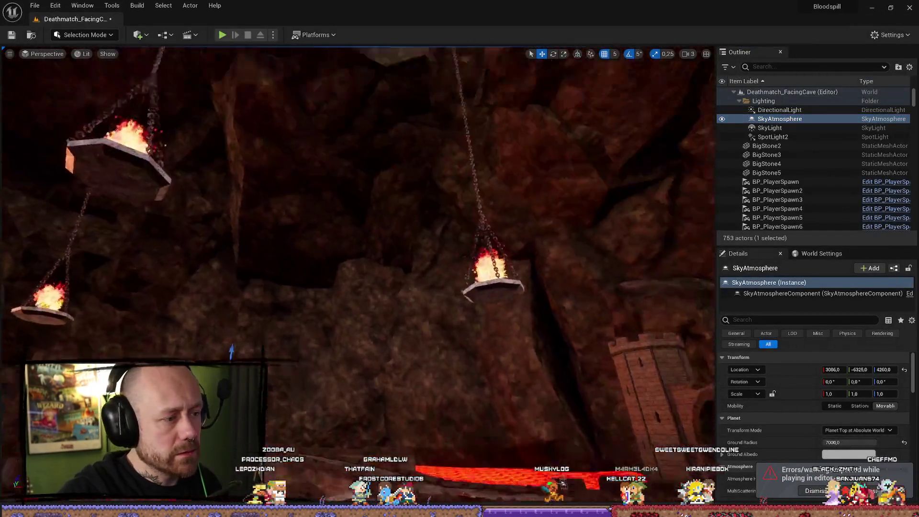
Step: Place a Point Light from Quick Add at 10846, -144, 3965 and view it beside the castle
{"action": "left_click_drag", "start_coordinate": [99, 48], "coordinate": [99, 43]}
{"action": "left_click", "coordinate": [96, 35]}
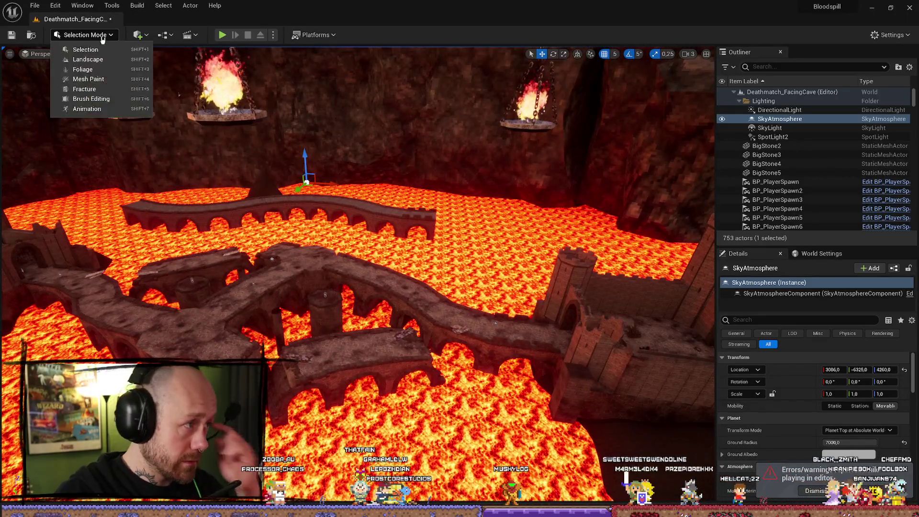
{"action": "left_click", "coordinate": [96, 36]}
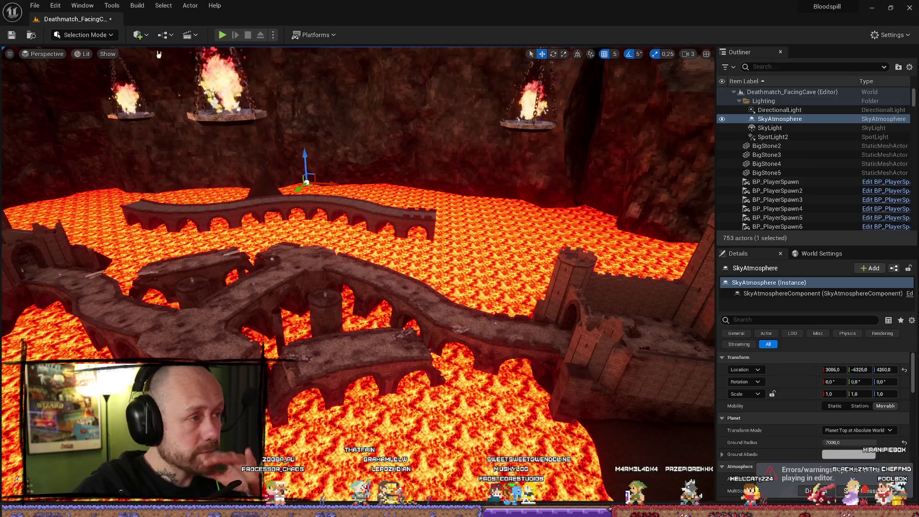
{"action": "left_click", "coordinate": [138, 35]}
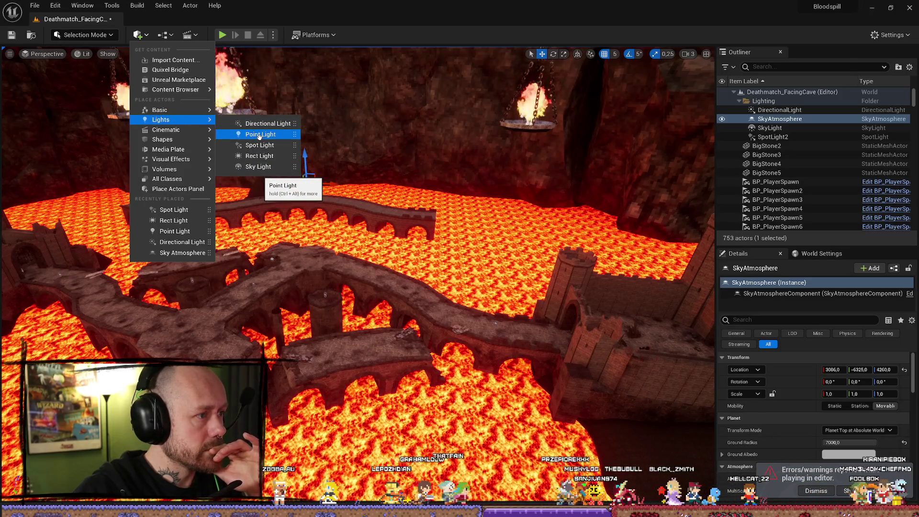
{"action": "left_click", "coordinate": [259, 136]}
{"action": "left_click_drag", "start_coordinate": [484, 313], "coordinate": [414, 309]}
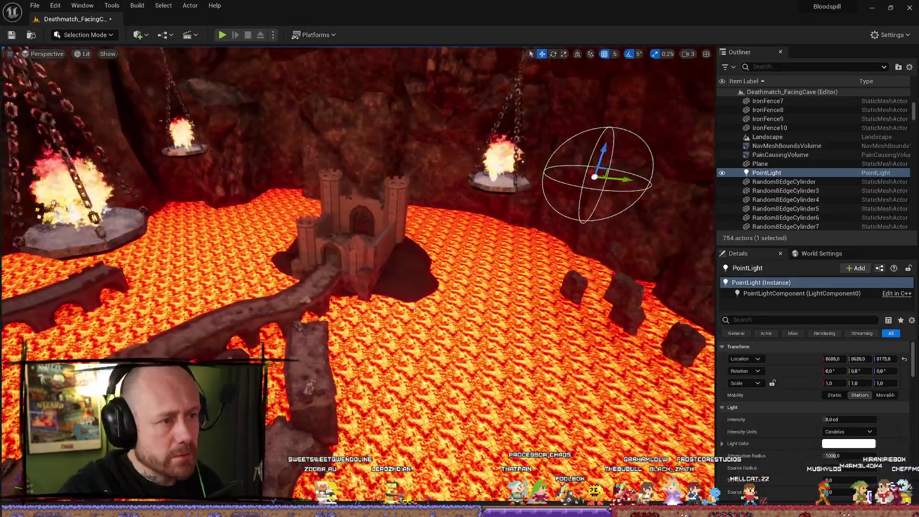
{"action": "scroll", "coordinate": [678, 209], "scroll_direction": "down", "scroll_amount": 1}
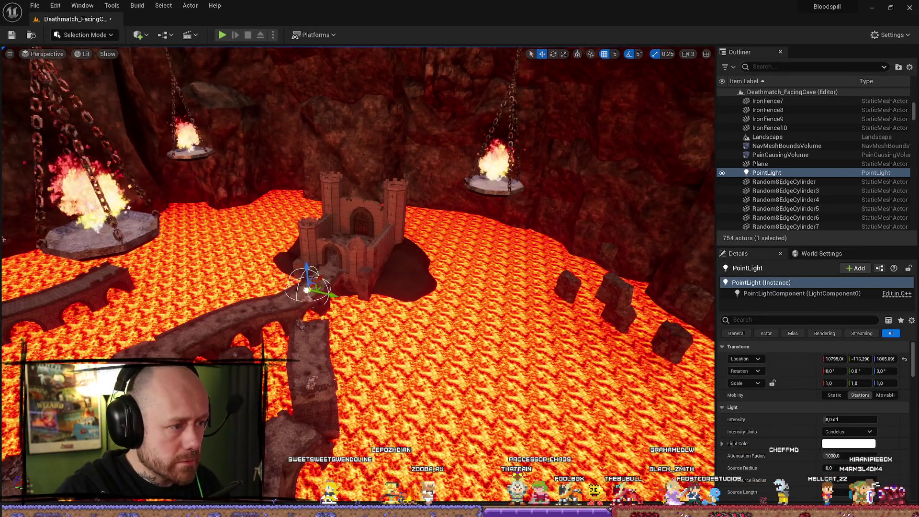
{"action": "scroll", "coordinate": [409, 328], "scroll_direction": "up", "scroll_amount": 5}
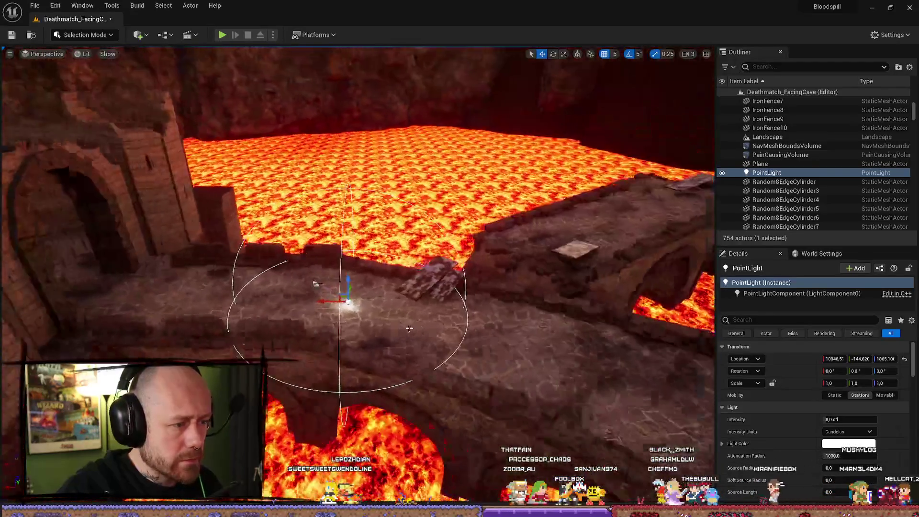
{"action": "scroll", "coordinate": [385, 283], "scroll_direction": "down", "scroll_amount": 2}
{"action": "mouse_move", "coordinate": [356, 278]}
{"action": "left_mouse_down"}
{"action": "mouse_move", "coordinate": [545, 353]}
{"action": "mouse_move", "coordinate": [482, 262]}
{"action": "mouse_move", "coordinate": [389, 331]}
{"action": "left_mouse_up"}
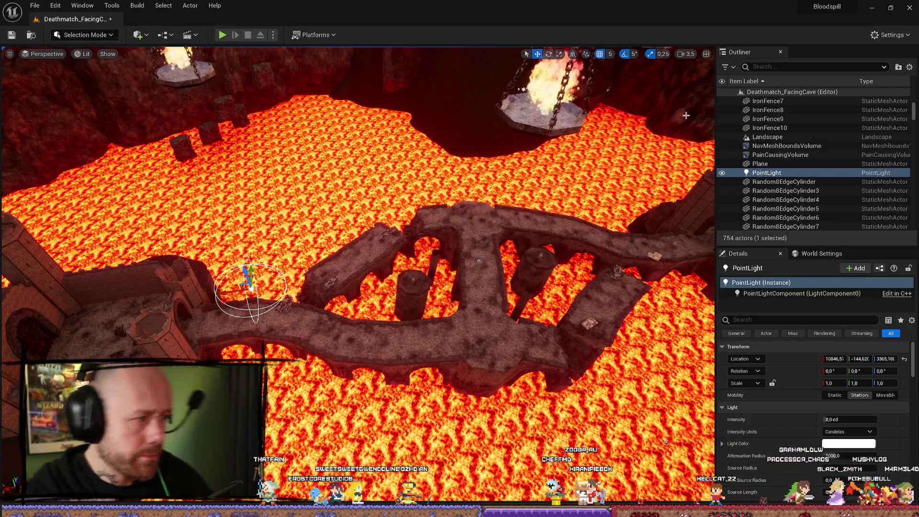
Step: Set the Point Light's Light Color to pale pink (R 1.0, G 0.64, B 0.54)
{"action": "left_click", "coordinate": [848, 443]}
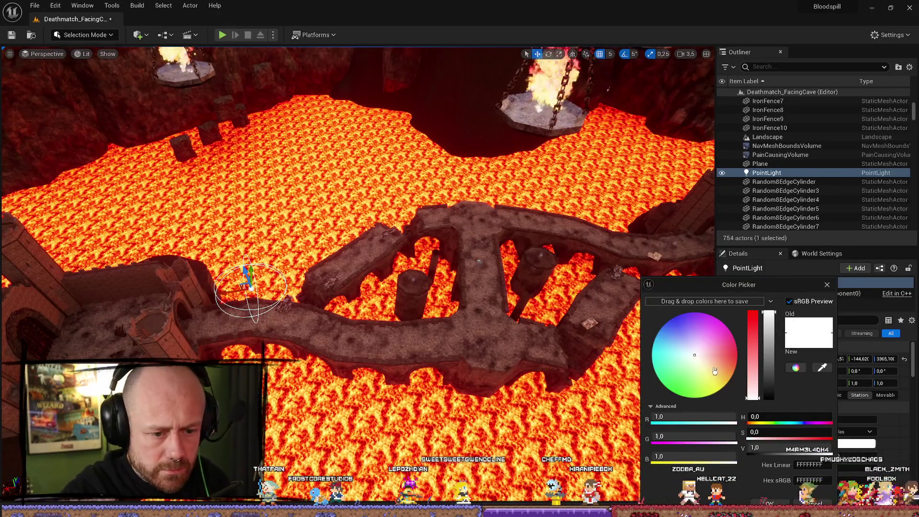
{"action": "left_click", "coordinate": [715, 359]}
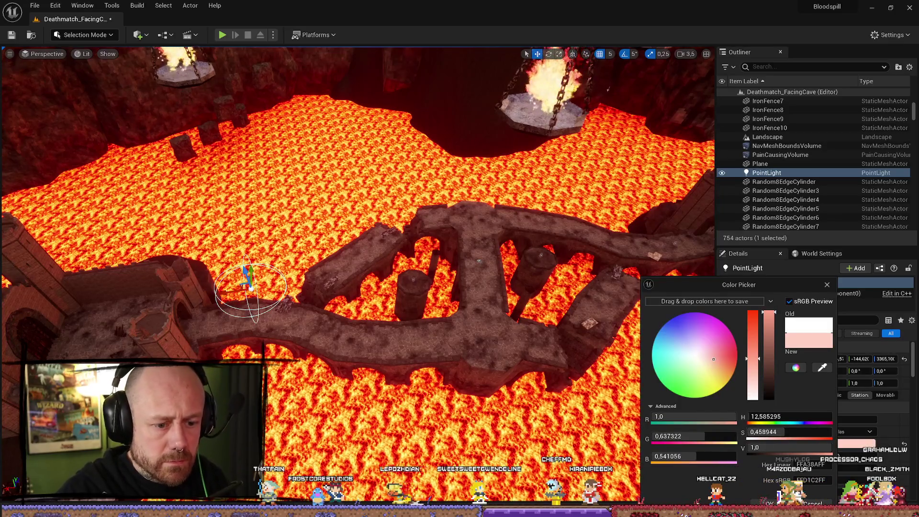
{"action": "left_click", "coordinate": [770, 503]}
{"action": "scroll", "coordinate": [827, 432], "scroll_direction": "down", "scroll_amount": 5}
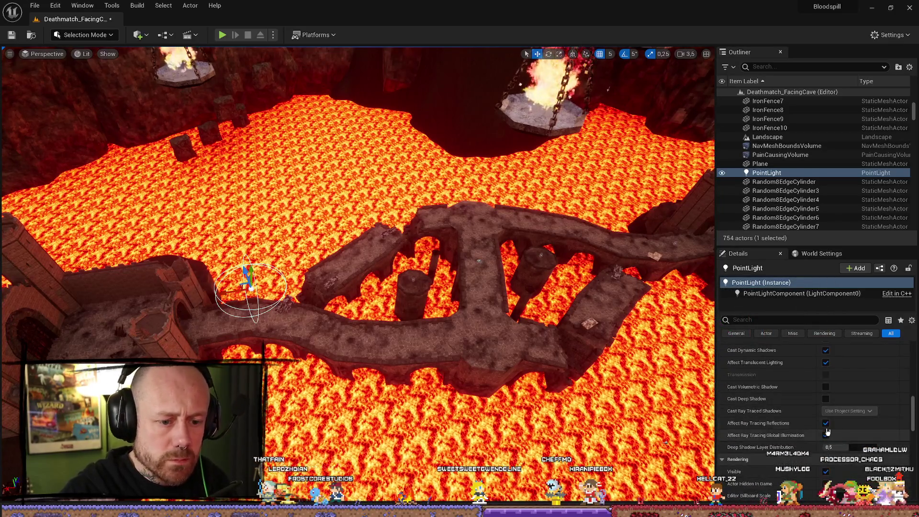
{"action": "scroll", "coordinate": [828, 432], "scroll_direction": "up", "scroll_amount": 5}
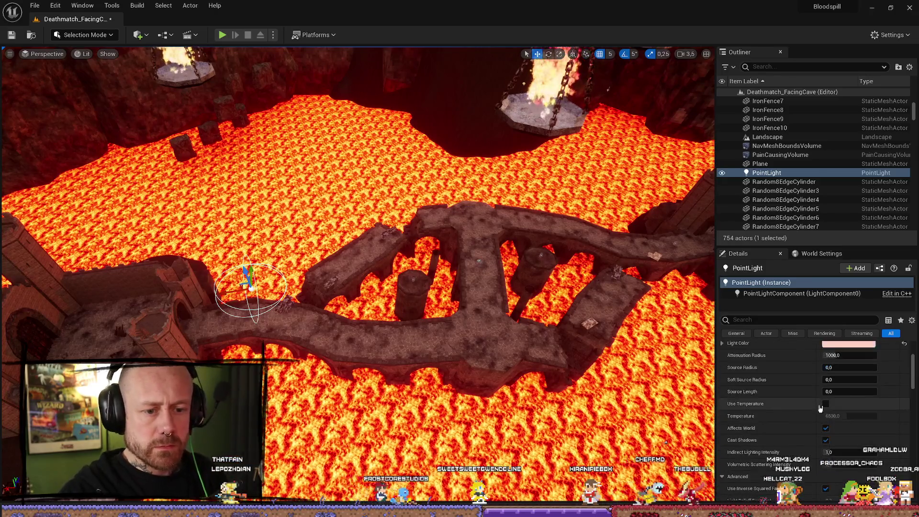
{"action": "scroll", "coordinate": [804, 427], "scroll_direction": "down", "scroll_amount": 1}
{"action": "scroll", "coordinate": [789, 421], "scroll_direction": "up", "scroll_amount": 1}
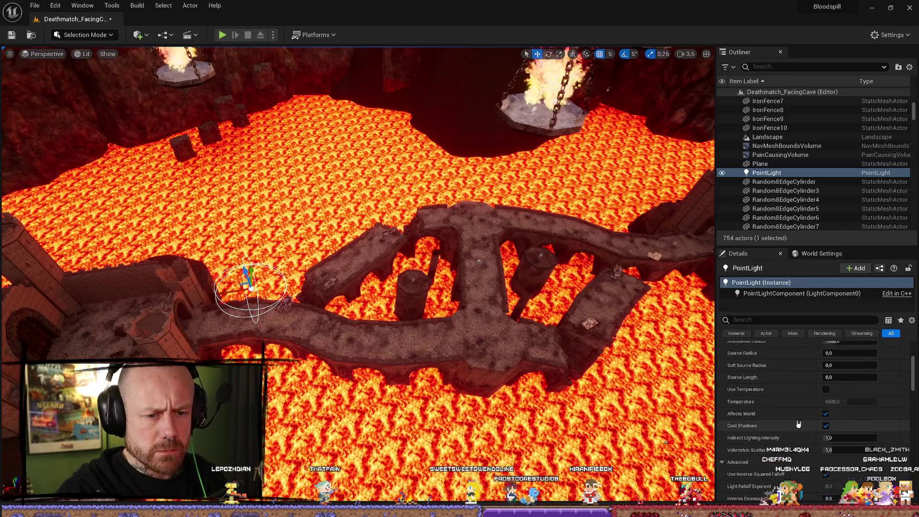
{"action": "scroll", "coordinate": [798, 424], "scroll_direction": "down", "scroll_amount": 5}
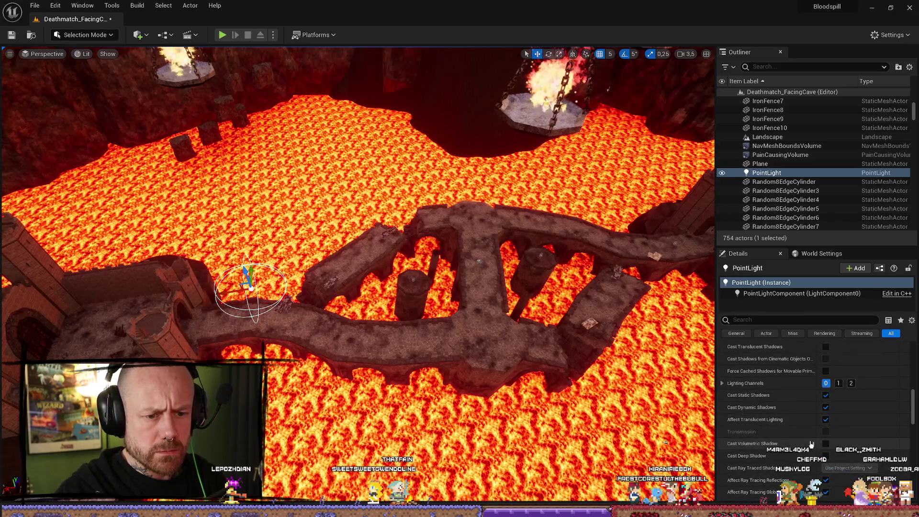
{"action": "scroll", "coordinate": [807, 441], "scroll_direction": "down", "scroll_amount": 5}
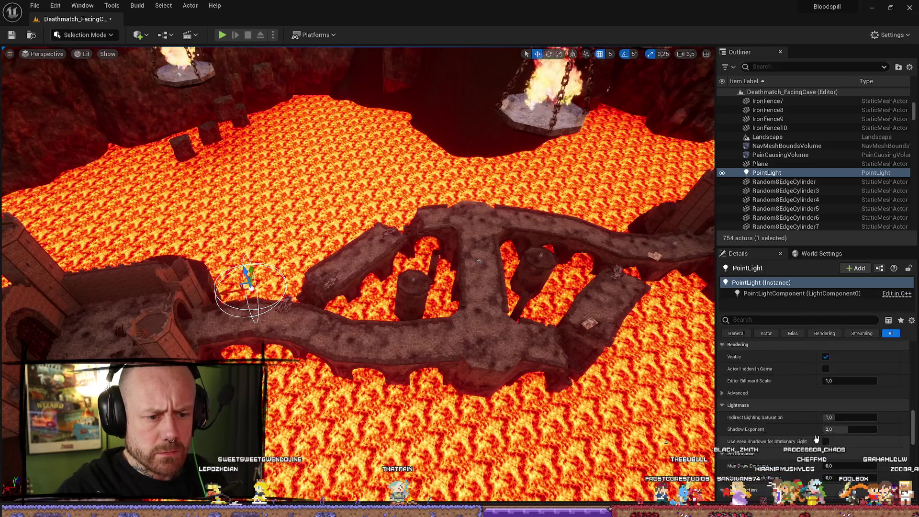
{"action": "scroll", "coordinate": [799, 426], "scroll_direction": "down", "scroll_amount": 5}
{"action": "scroll", "coordinate": [802, 425], "scroll_direction": "down", "scroll_amount": 3}
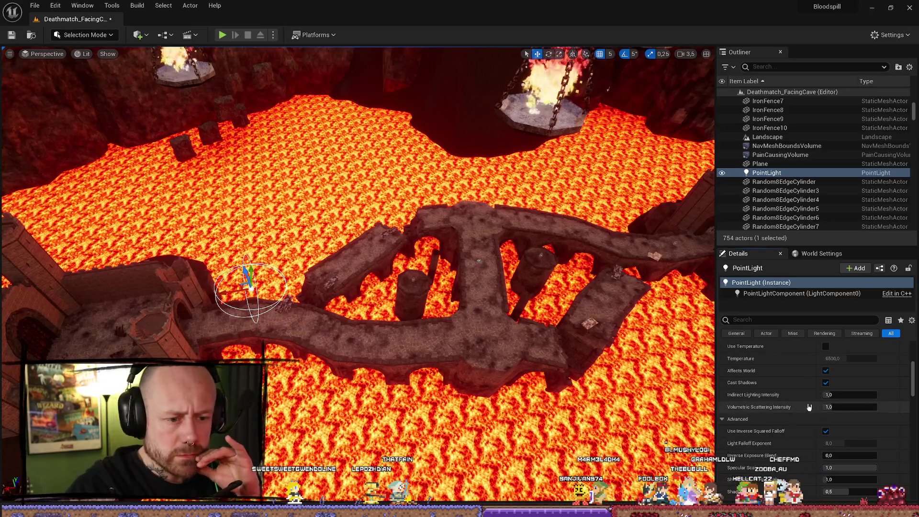
{"action": "scroll", "coordinate": [792, 388], "scroll_direction": "down", "scroll_amount": 3}
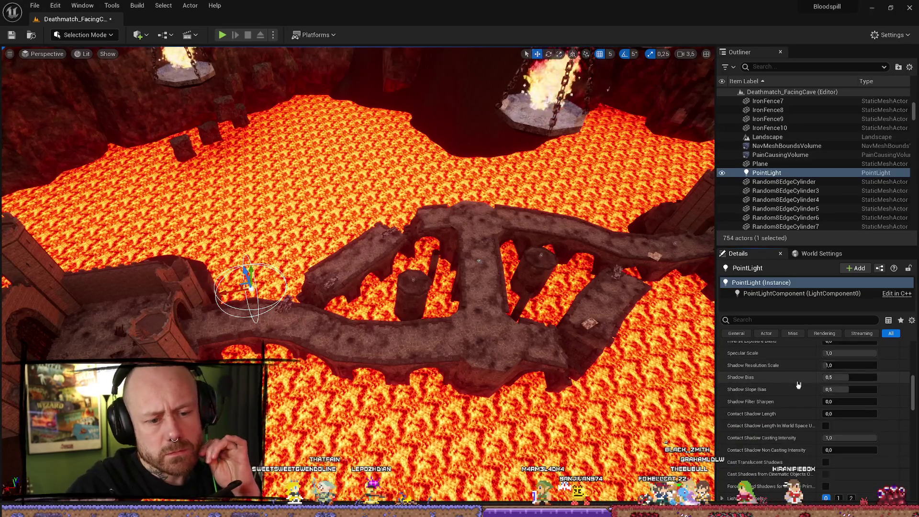
{"action": "scroll", "coordinate": [798, 381], "scroll_direction": "down", "scroll_amount": 3}
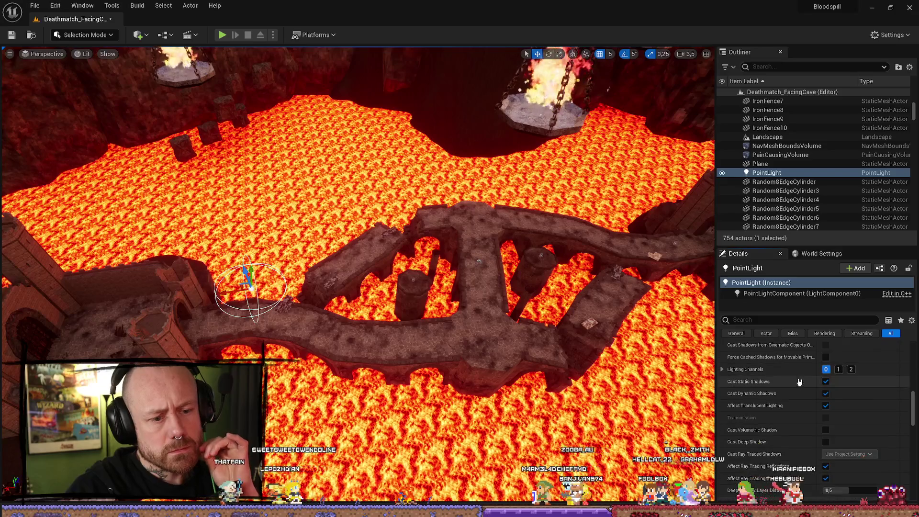
{"action": "scroll", "coordinate": [799, 382], "scroll_direction": "down", "scroll_amount": 5}
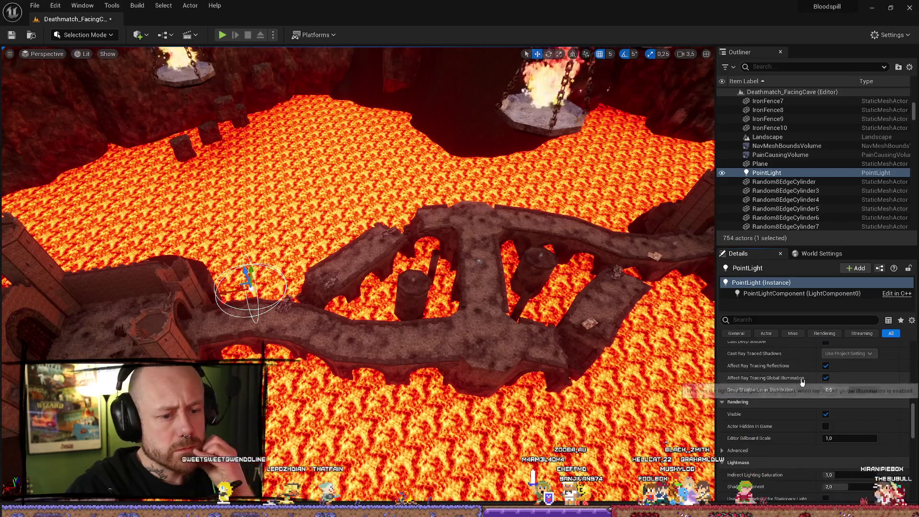
{"action": "scroll", "coordinate": [802, 381], "scroll_direction": "down", "scroll_amount": 10}
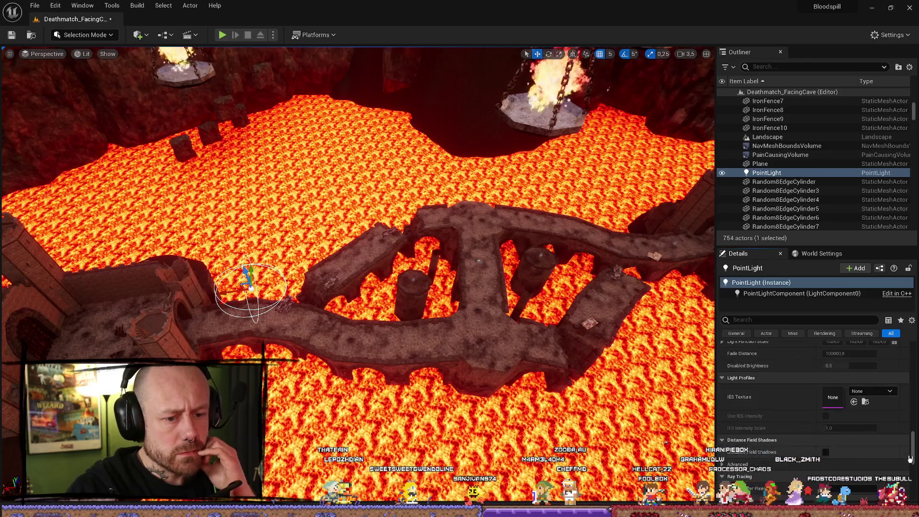
{"action": "scroll", "coordinate": [833, 402], "scroll_direction": "up", "scroll_amount": 15}
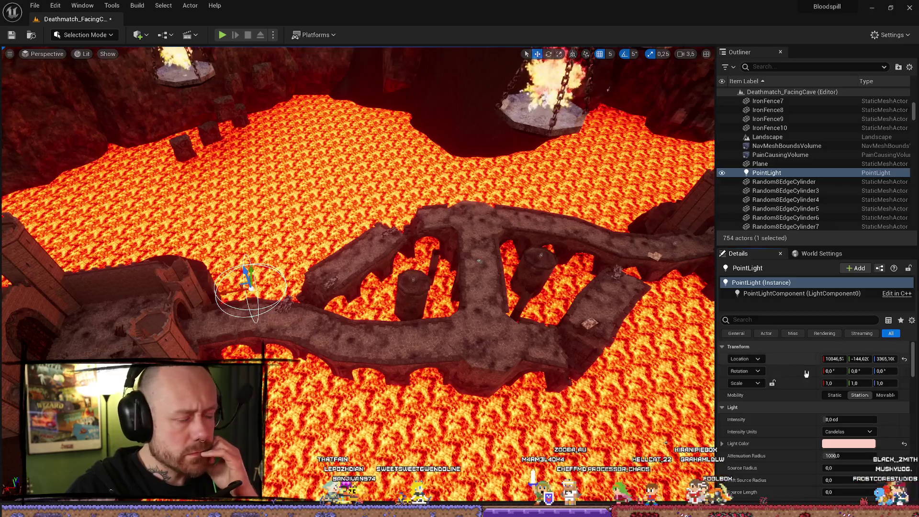
{"action": "scroll", "coordinate": [805, 378], "scroll_direction": "down", "scroll_amount": 3}
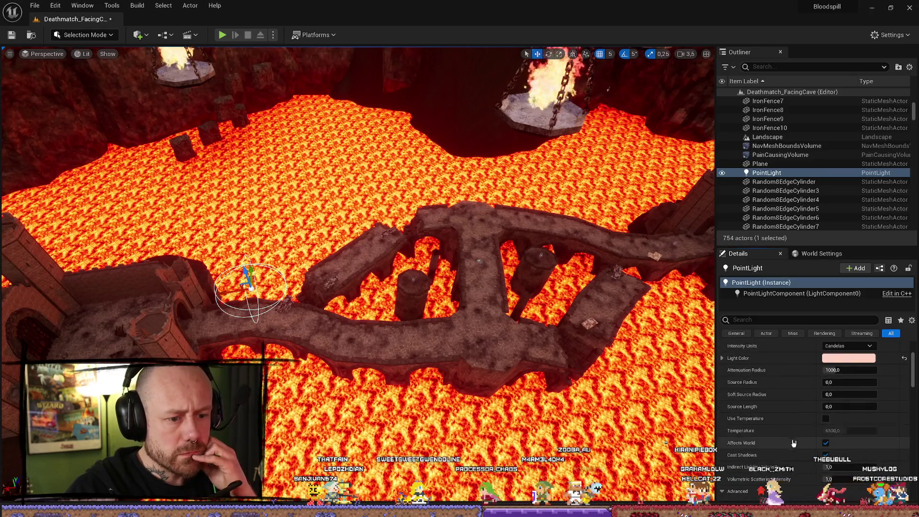
{"action": "scroll", "coordinate": [792, 440], "scroll_direction": "down", "scroll_amount": 1}
{"action": "scroll", "coordinate": [830, 450], "scroll_direction": "up", "scroll_amount": 4}
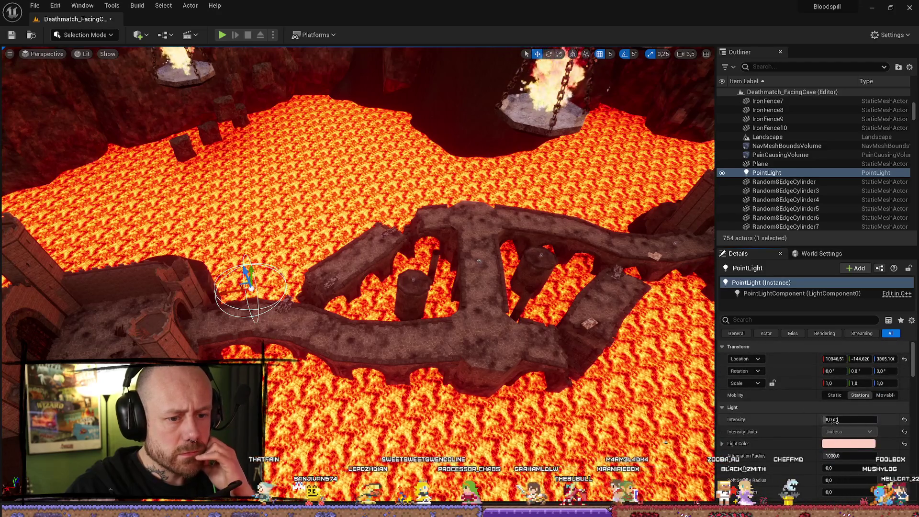
Step: Try intensities of 160 then 32 cd and radius about 8157, moving the light near the bridges
{"action": "left_click_drag", "start_coordinate": [833, 420], "coordinate": [861, 421]}
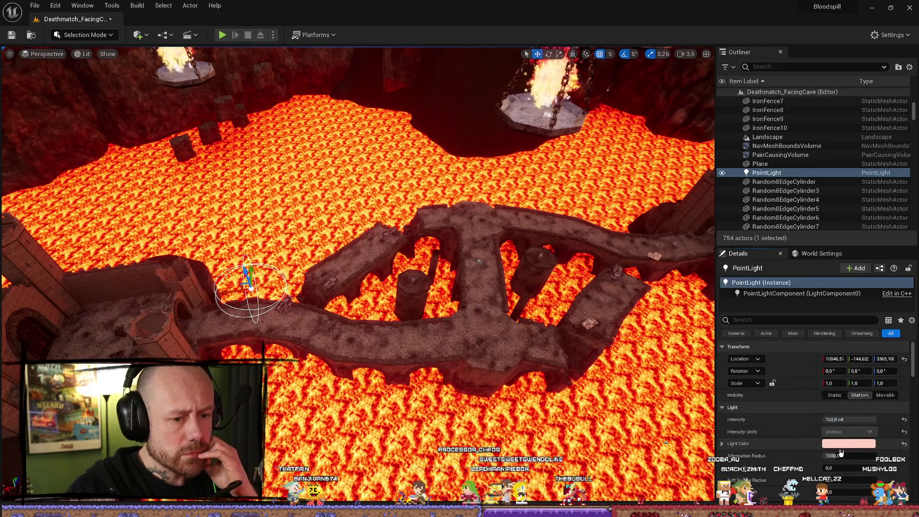
{"action": "left_click_drag", "start_coordinate": [841, 455], "coordinate": [876, 455]}
{"action": "key", "text": "f"}
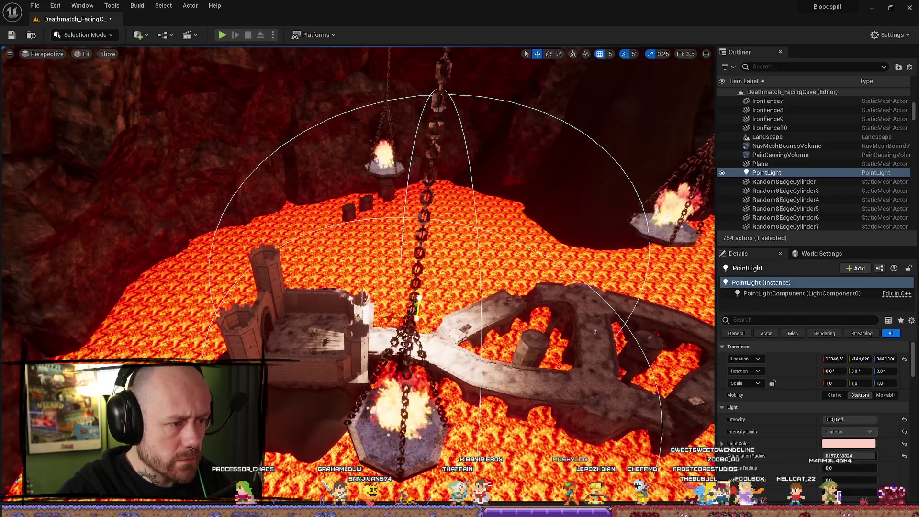
{"action": "mouse_move", "coordinate": [418, 301]}
{"action": "left_mouse_down"}
{"action": "mouse_move", "coordinate": [425, 221]}
{"action": "mouse_move", "coordinate": [389, 242]}
{"action": "mouse_move", "coordinate": [444, 253]}
{"action": "mouse_move", "coordinate": [383, 225]}
{"action": "left_mouse_up"}
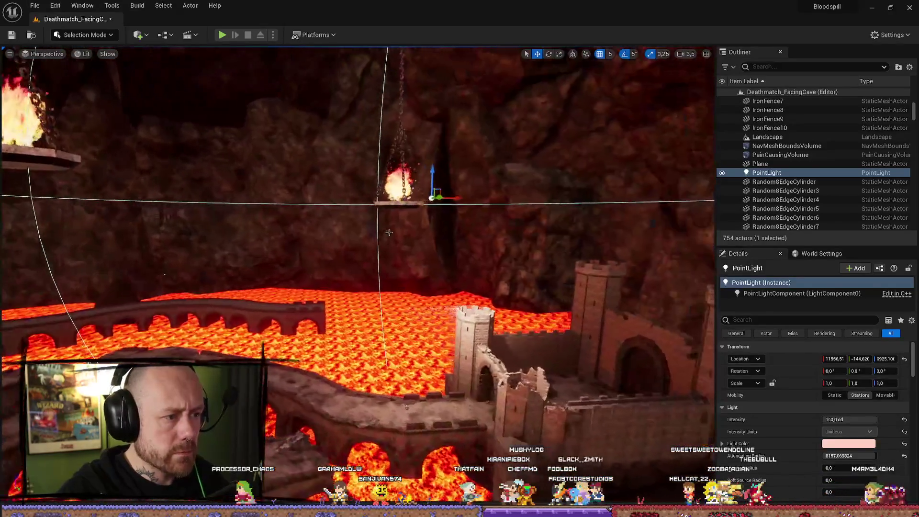
{"action": "left_click_drag", "start_coordinate": [434, 182], "coordinate": [433, 223]}
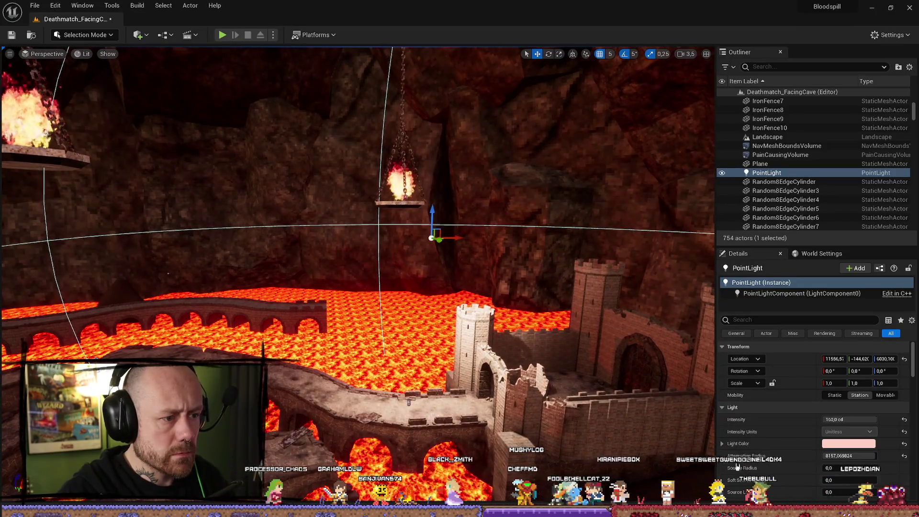
{"action": "left_click_drag", "start_coordinate": [857, 420], "coordinate": [832, 419]}
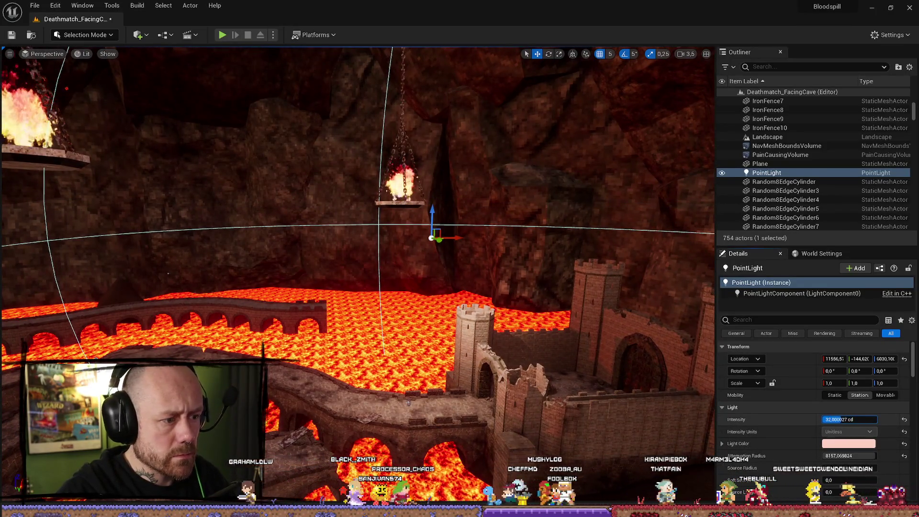
{"action": "mouse_move", "coordinate": [432, 209]}
{"action": "left_mouse_down"}
{"action": "mouse_move", "coordinate": [412, 277]}
{"action": "mouse_move", "coordinate": [381, 303]}
{"action": "mouse_move", "coordinate": [345, 305]}
{"action": "mouse_move", "coordinate": [587, 277]}
{"action": "mouse_move", "coordinate": [511, 258]}
{"action": "mouse_move", "coordinate": [452, 262]}
{"action": "mouse_move", "coordinate": [471, 263]}
{"action": "mouse_move", "coordinate": [453, 233]}
{"action": "left_mouse_up"}
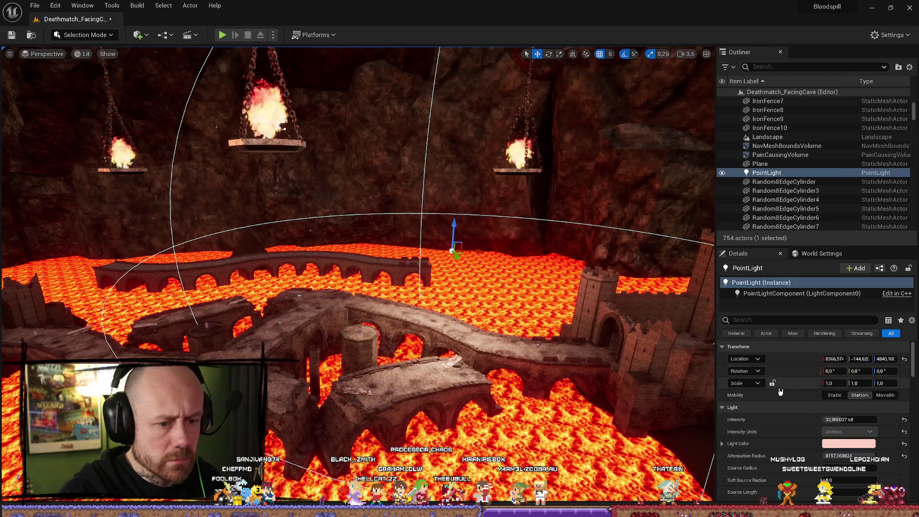
Step: Dim the Point Light to about 11.7 cd, set radius 16384, and raise it to height 5440
{"action": "left_click_drag", "start_coordinate": [848, 420], "coordinate": [832, 419]}
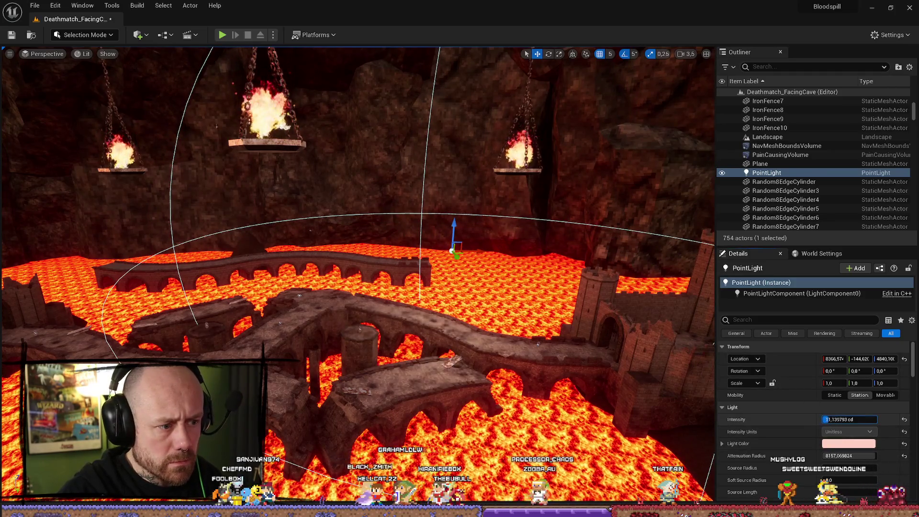
{"action": "mouse_move", "coordinate": [851, 456]}
{"action": "left_mouse_down"}
{"action": "mouse_move", "coordinate": [890, 456]}
{"action": "mouse_move", "coordinate": [847, 455]}
{"action": "left_mouse_up"}
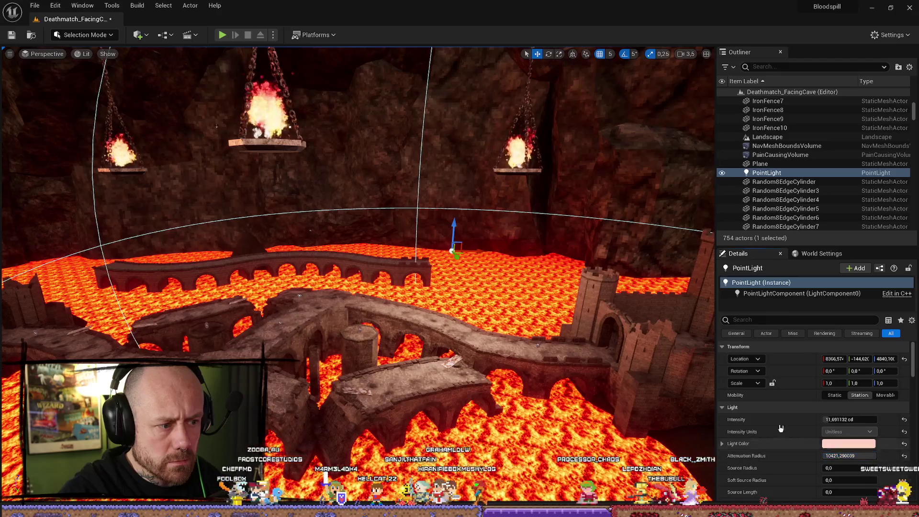
{"action": "mouse_move", "coordinate": [478, 250]}
{"action": "left_mouse_down"}
{"action": "mouse_move", "coordinate": [483, 225]}
{"action": "mouse_move", "coordinate": [614, 247]}
{"action": "mouse_move", "coordinate": [540, 266]}
{"action": "mouse_move", "coordinate": [322, 199]}
{"action": "mouse_move", "coordinate": [410, 201]}
{"action": "mouse_move", "coordinate": [254, 237]}
{"action": "left_mouse_up"}
{"action": "left_click_drag", "start_coordinate": [349, 234], "coordinate": [392, 232]}
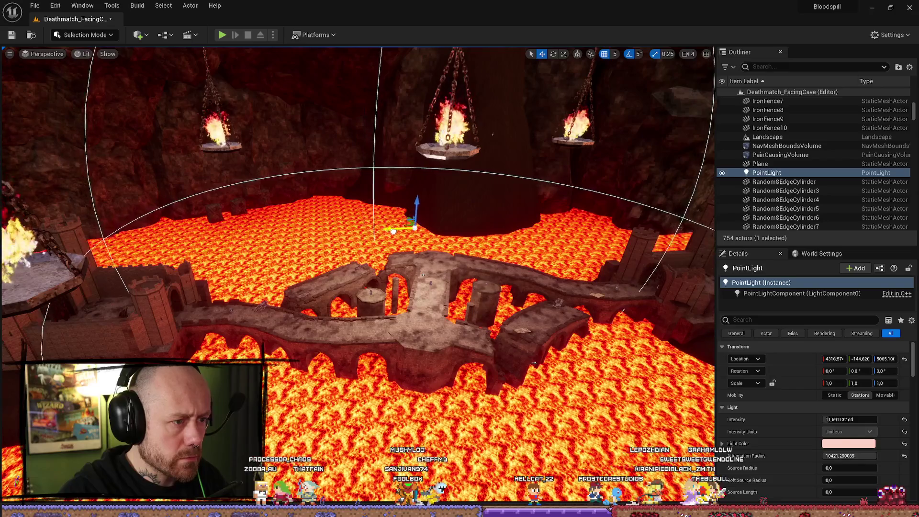
{"action": "left_click_drag", "start_coordinate": [441, 200], "coordinate": [441, 190]}
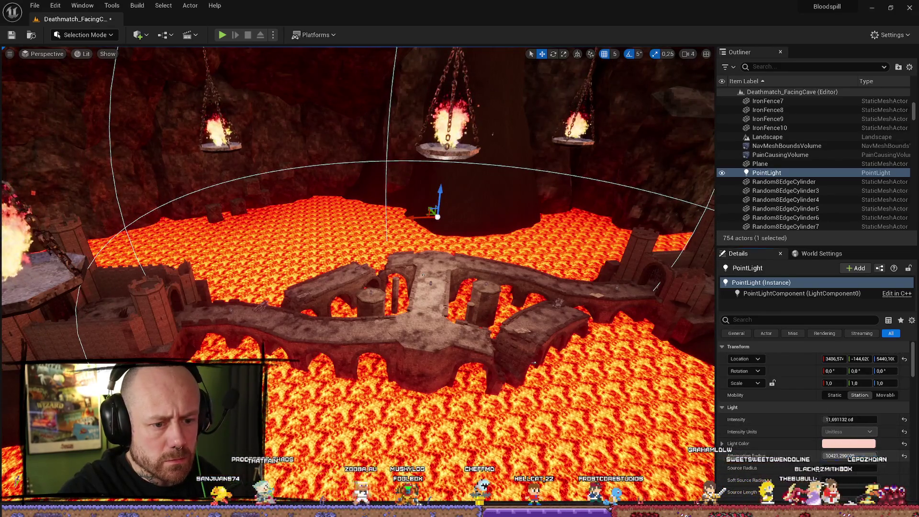
{"action": "mouse_move", "coordinate": [363, 287]}
{"action": "left_mouse_down"}
{"action": "mouse_move", "coordinate": [315, 287]}
{"action": "mouse_move", "coordinate": [383, 287]}
{"action": "left_mouse_up"}
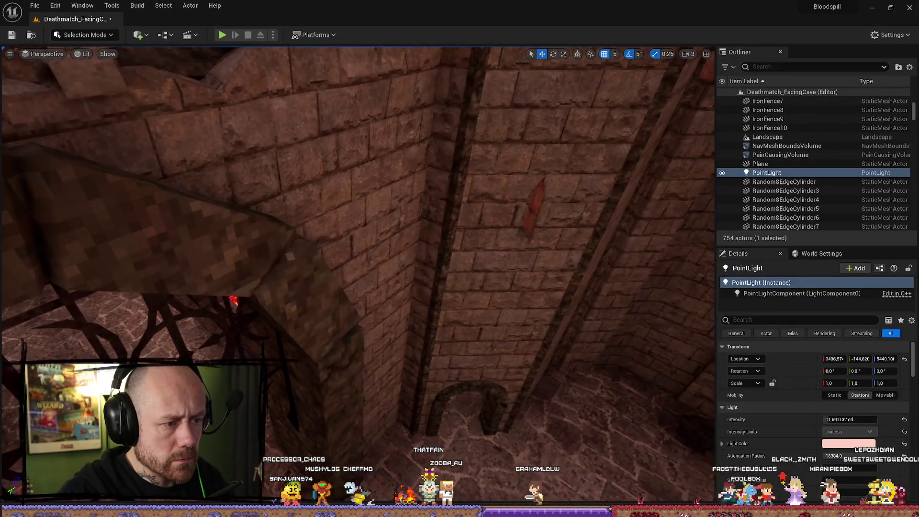
{"action": "mouse_move", "coordinate": [382, 287]}
{"action": "left_mouse_down"}
{"action": "mouse_move", "coordinate": [364, 306]}
{"action": "mouse_move", "coordinate": [364, 335]}
{"action": "mouse_move", "coordinate": [539, 330]}
{"action": "left_mouse_up"}
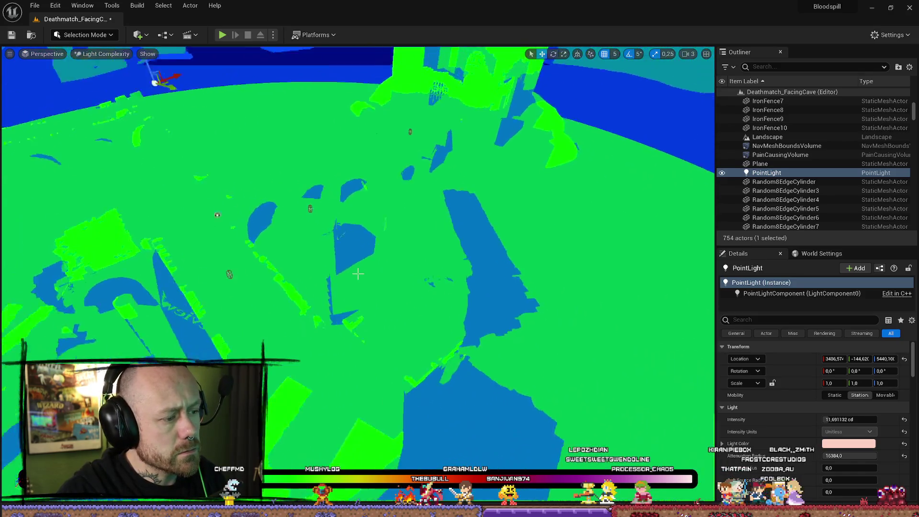
Step: Fly through the arena in Light Complexity view and drop the Point Light slightly
{"action": "key", "text": "Up"}
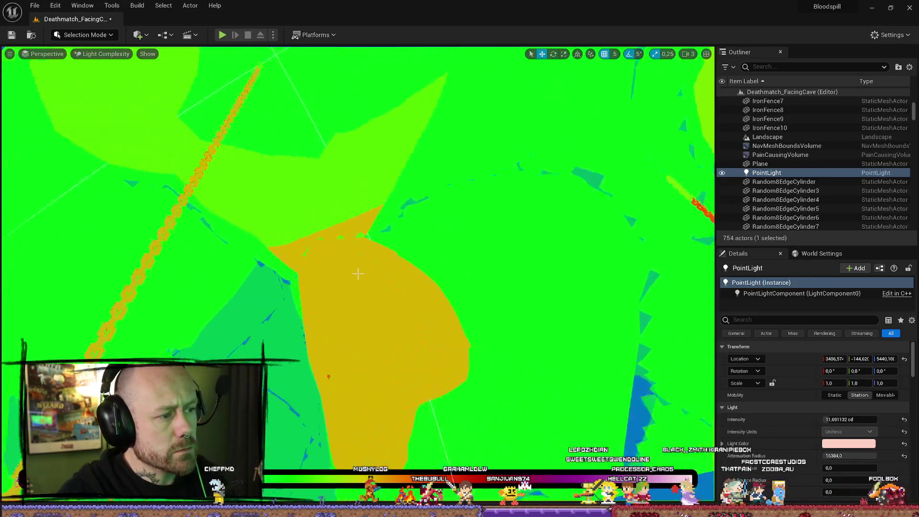
{"action": "key", "text": "Up"}
{"action": "key", "text": "Up"}
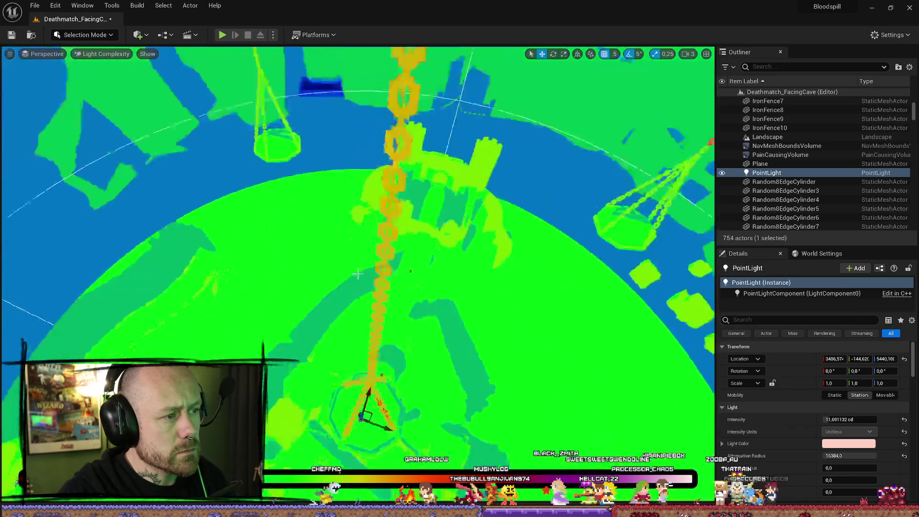
{"action": "key", "text": "Up"}
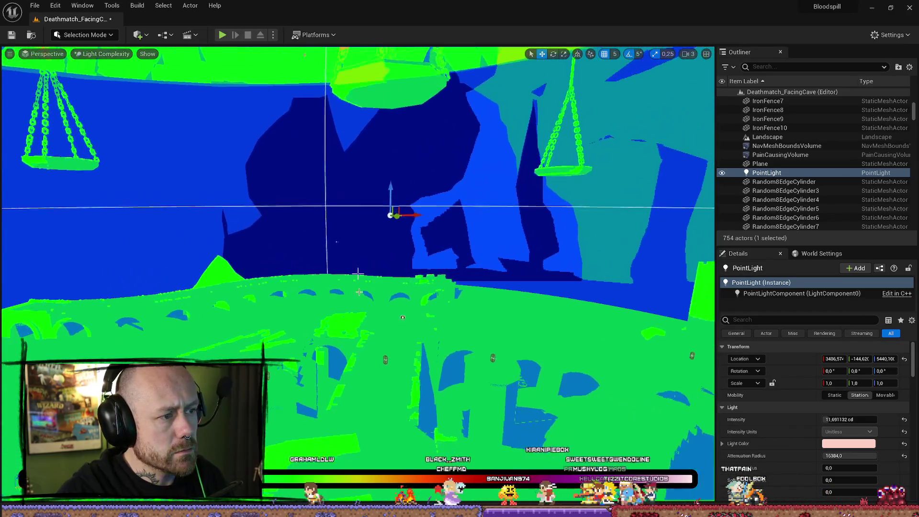
{"action": "key", "text": "End"}
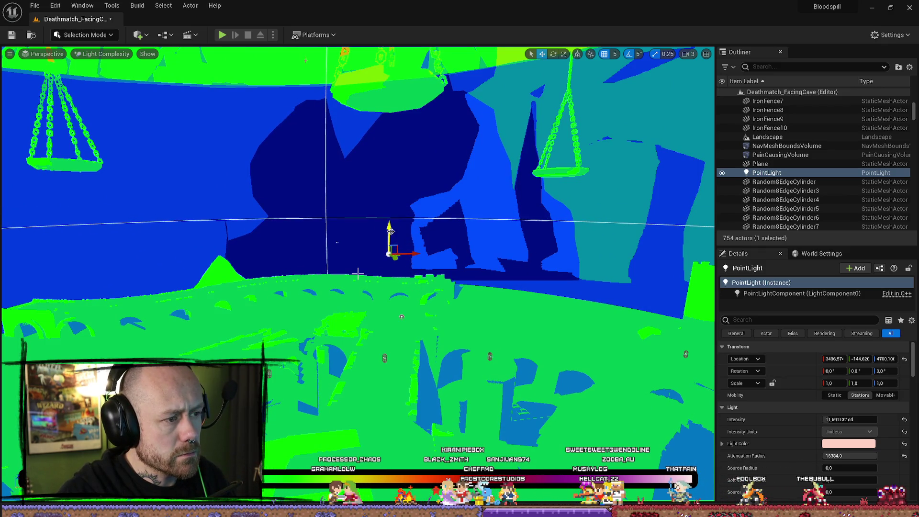
{"action": "key", "text": "Up"}
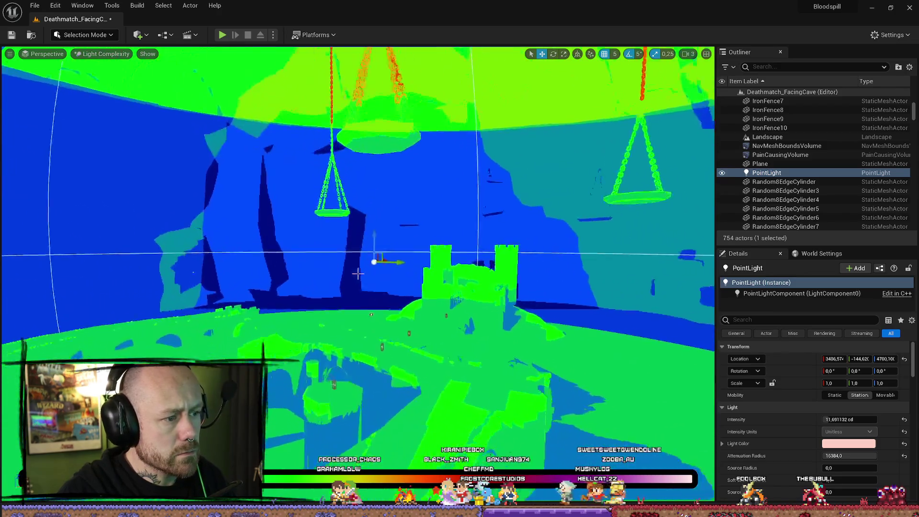
{"action": "key", "text": "Up"}
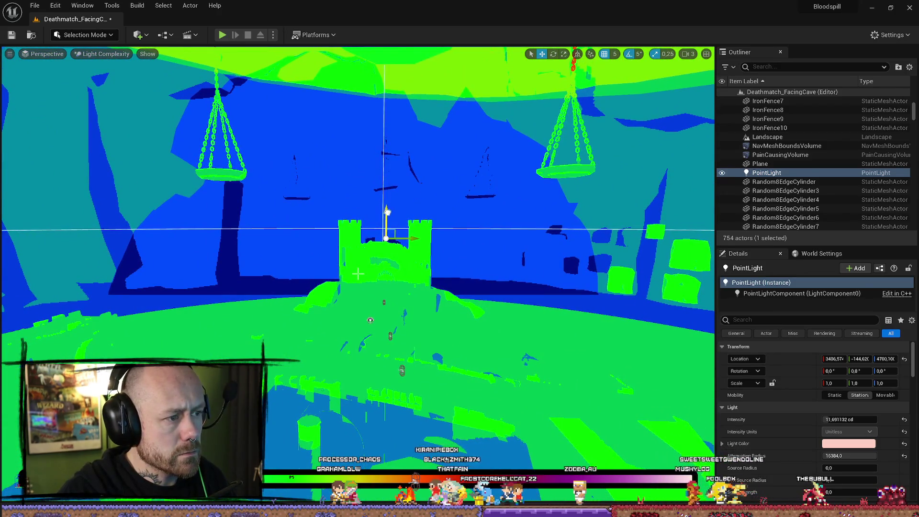
Step: Raise the Point Light to height 5600 and fly the view toward the castle wall
{"action": "left_click_drag", "start_coordinate": [387, 233], "coordinate": [389, 182]}
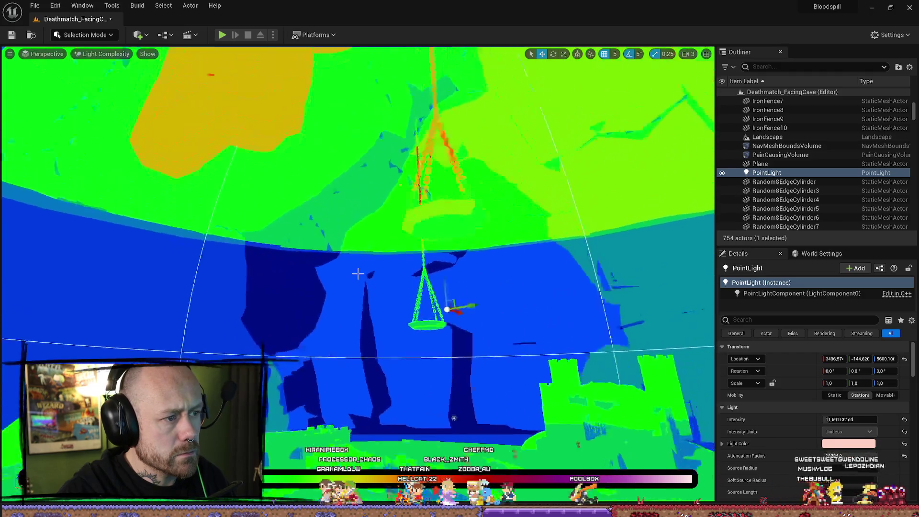
{"action": "key", "text": "Up"}
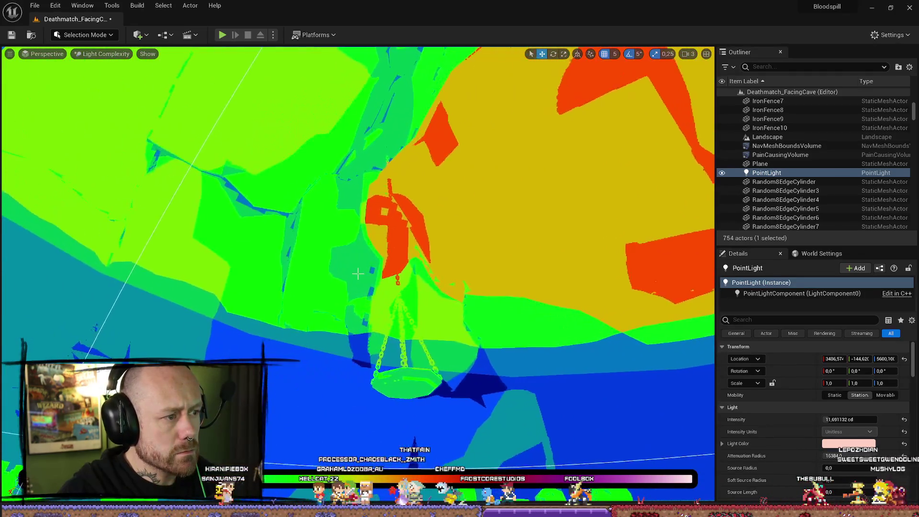
{"action": "key", "text": "Left"}
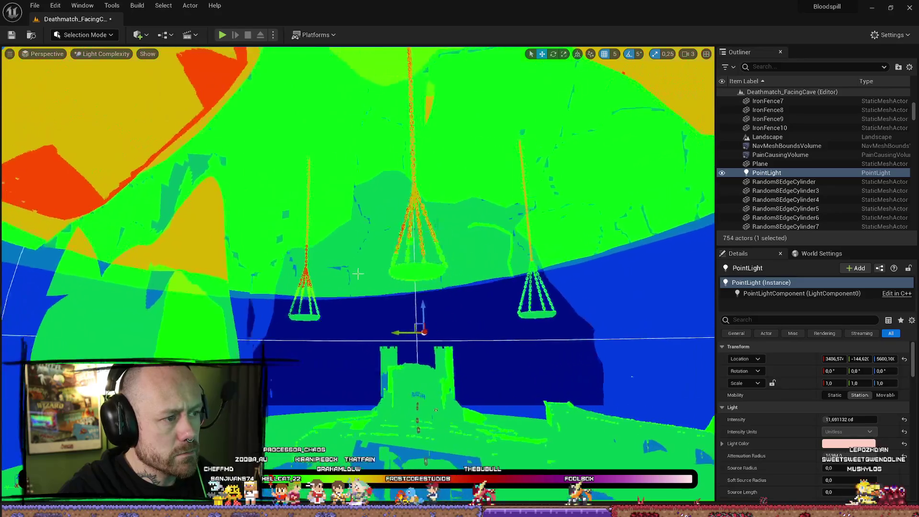
{"action": "key", "text": "Up"}
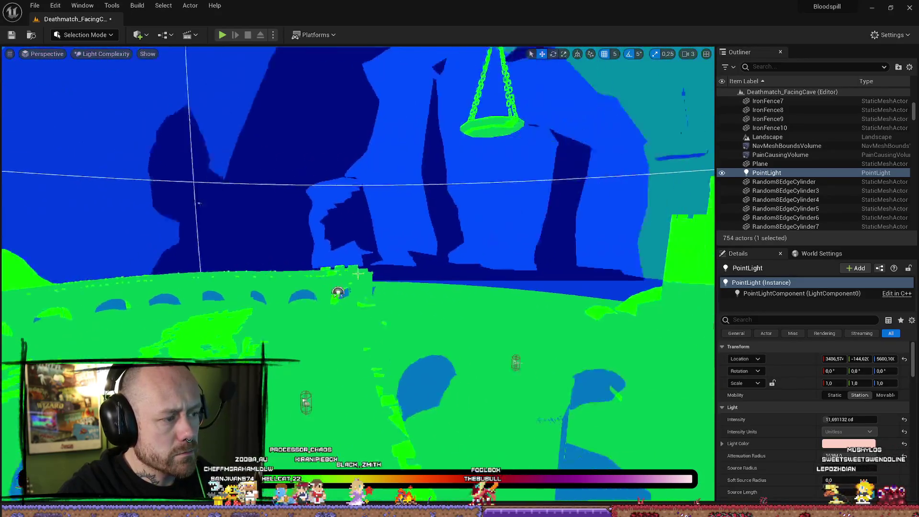
{"action": "key", "text": "Right"}
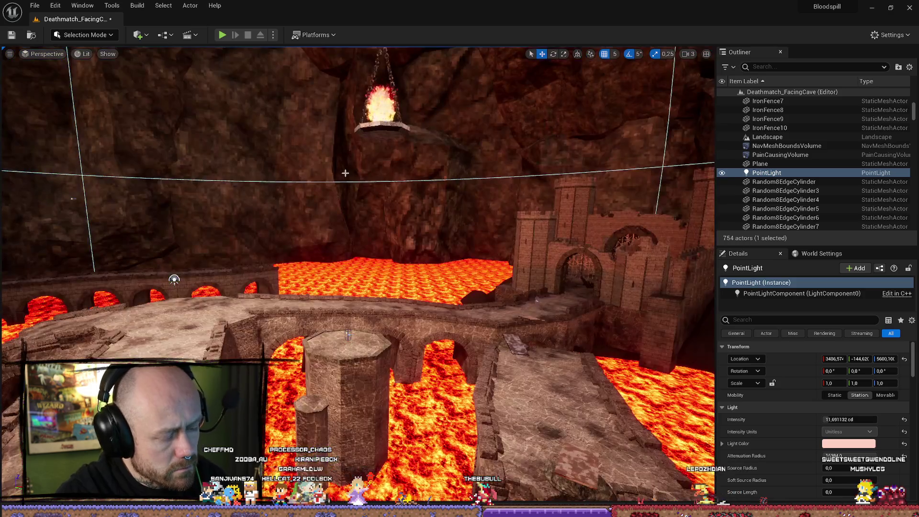
Step: Review the lighting over the cross-shaped walkway, delete the Point Light, and bring up Quick Add
{"action": "key", "text": "Up"}
{"action": "key", "text": "Up"}
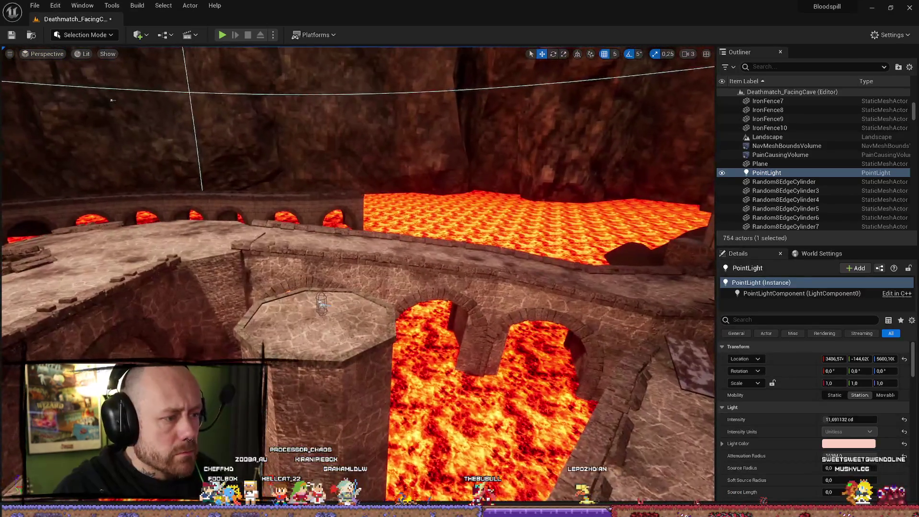
{"action": "mouse_move", "coordinate": [473, 268]}
{"action": "left_mouse_down"}
{"action": "mouse_move", "coordinate": [315, 283]}
{"action": "mouse_move", "coordinate": [460, 334]}
{"action": "mouse_move", "coordinate": [460, 307]}
{"action": "left_mouse_up"}
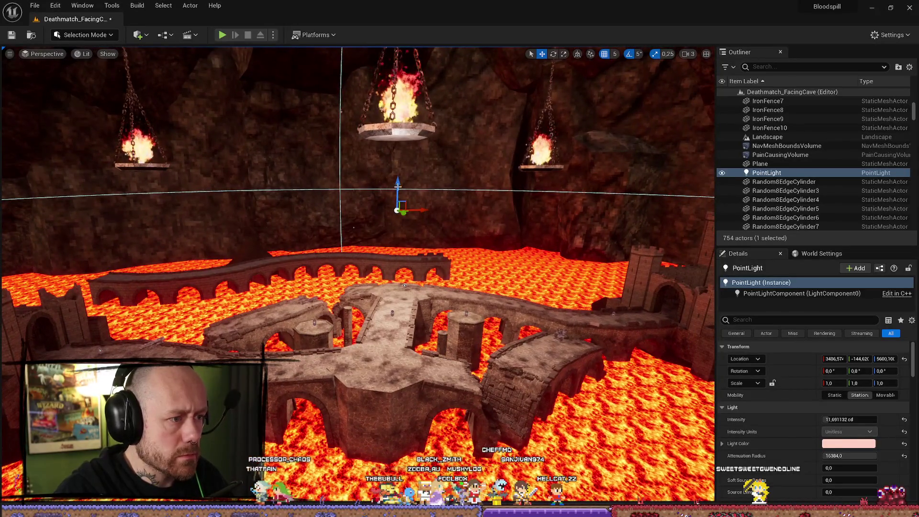
{"action": "key", "text": "w"}
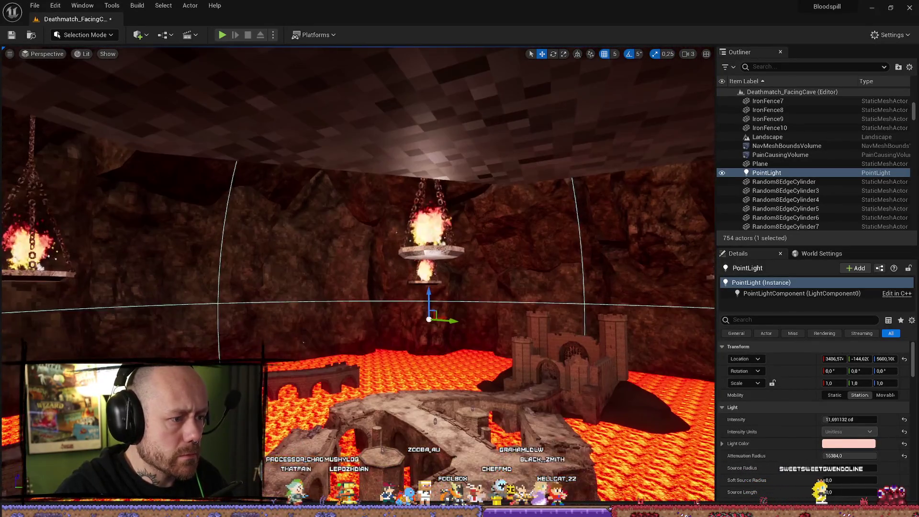
{"action": "key", "text": "w"}
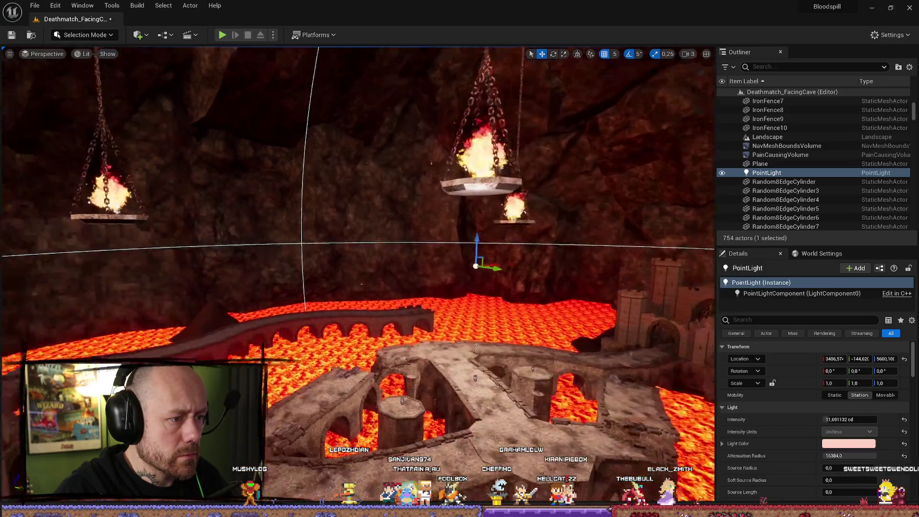
{"action": "key", "text": "w"}
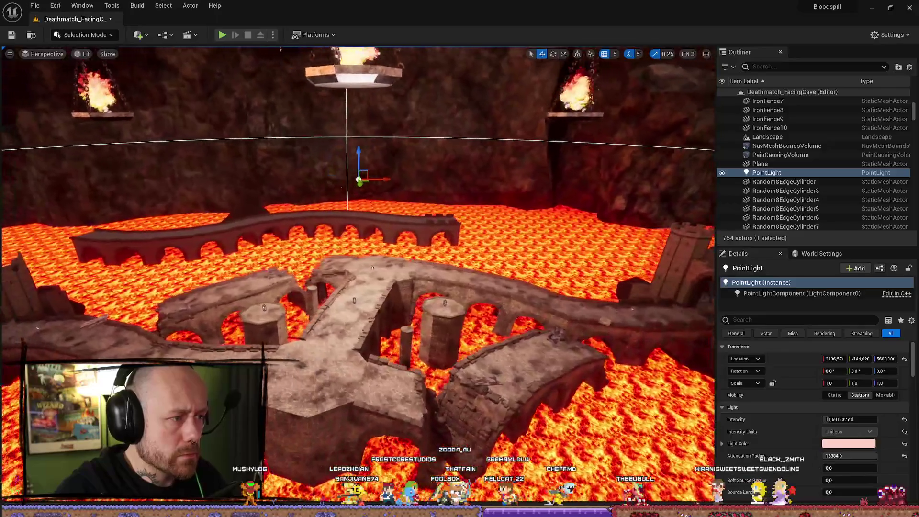
{"action": "left_click_drag", "start_coordinate": [413, 184], "coordinate": [395, 184]}
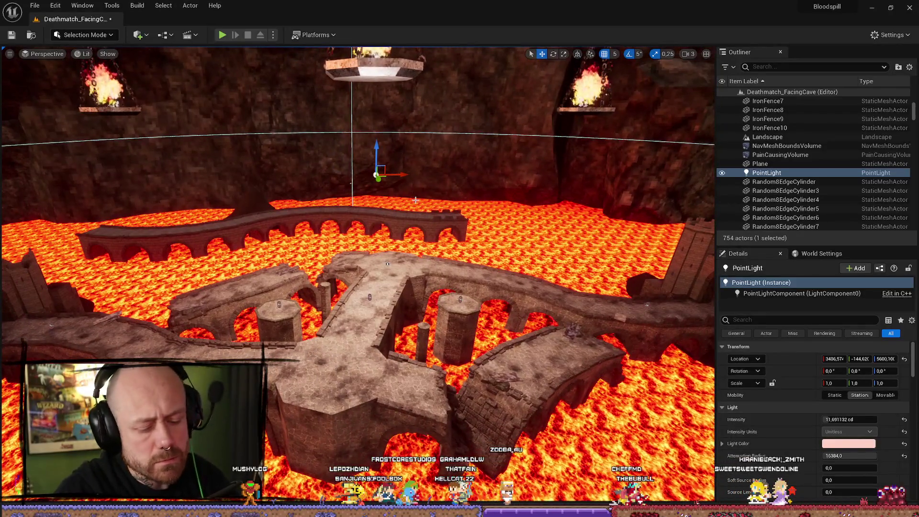
{"action": "key", "text": "Delete"}
{"action": "left_click", "coordinate": [138, 35]}
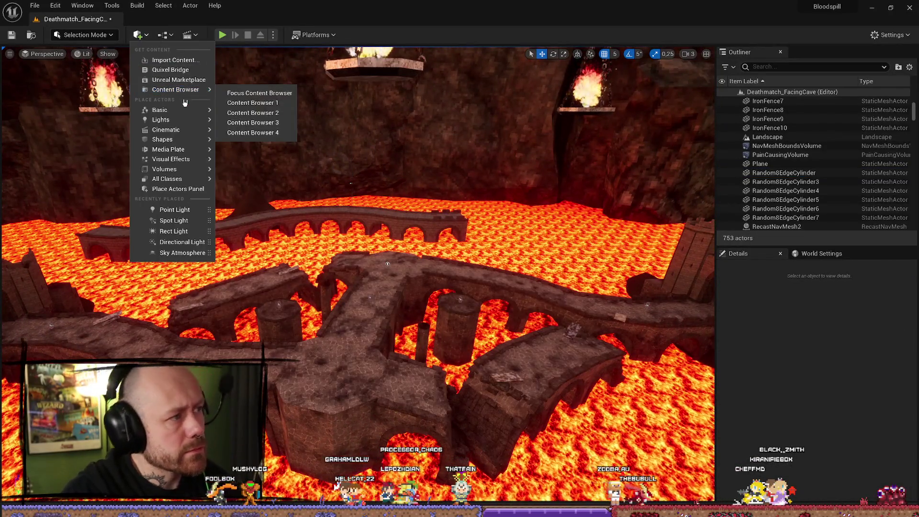
Step: Add a Spot Light and give it the FireBowlLight brazier's copied location
{"action": "mouse_move", "coordinate": [184, 128]}
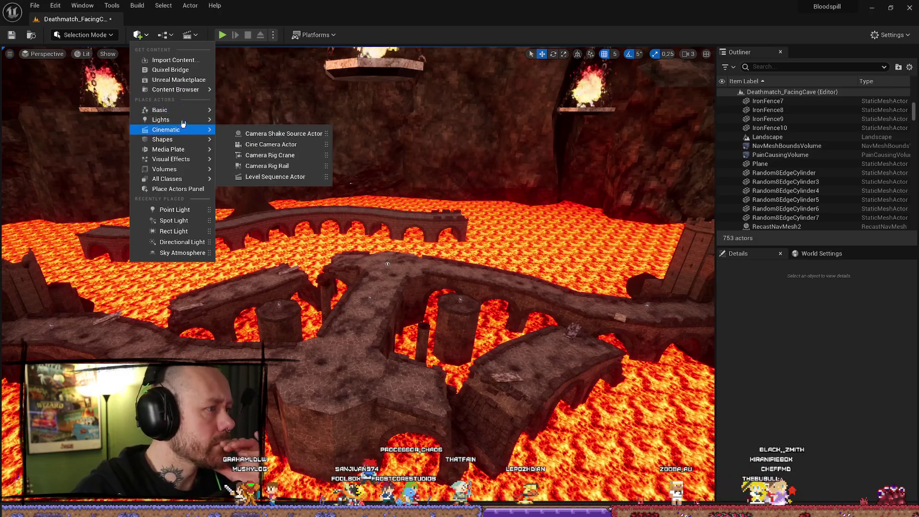
{"action": "left_click", "coordinate": [258, 145]}
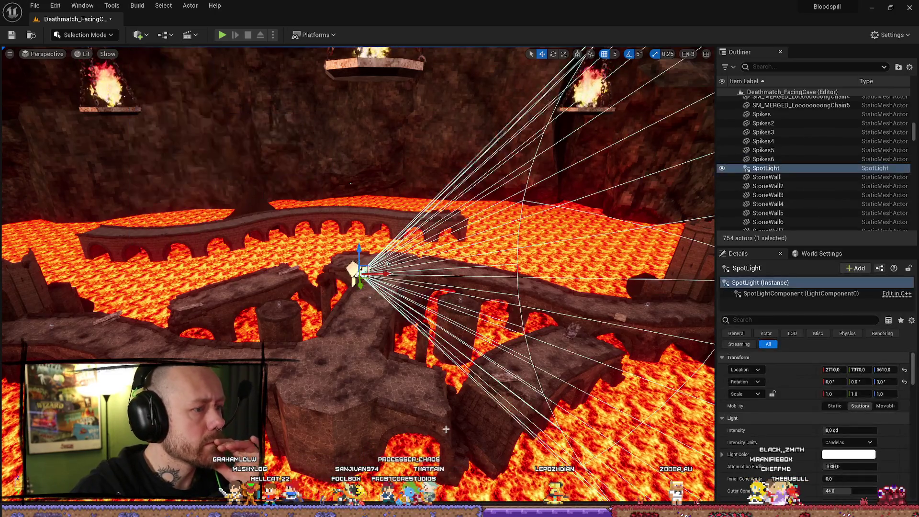
{"action": "left_click_drag", "start_coordinate": [393, 285], "coordinate": [239, 176]}
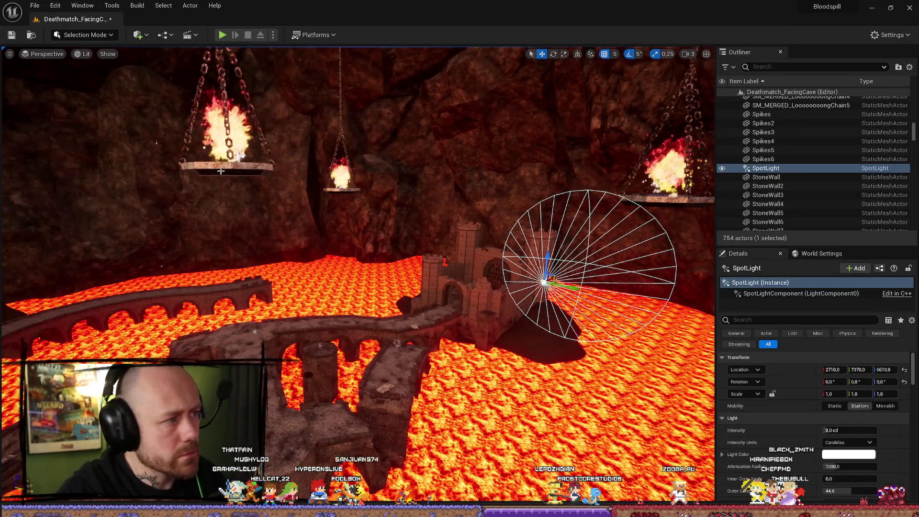
{"action": "left_click", "coordinate": [221, 171]}
{"action": "right_click", "coordinate": [807, 375]}
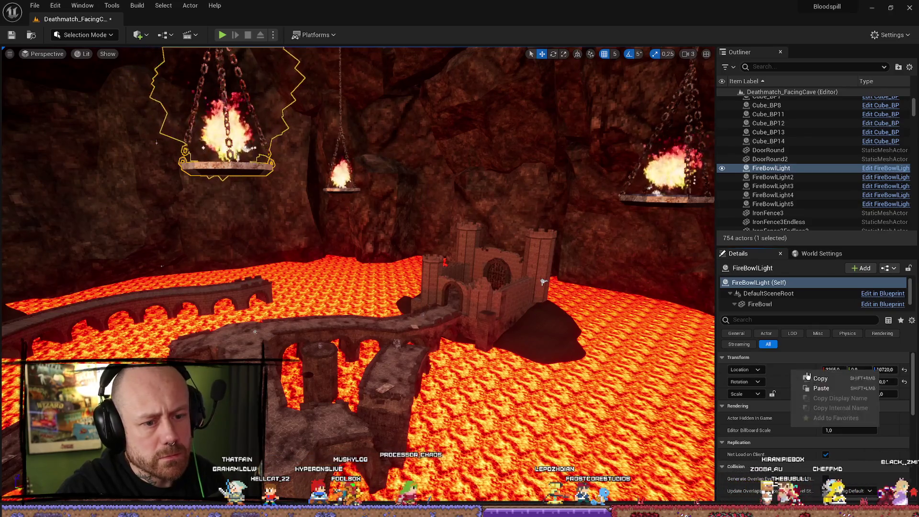
{"action": "left_click", "coordinate": [819, 378]}
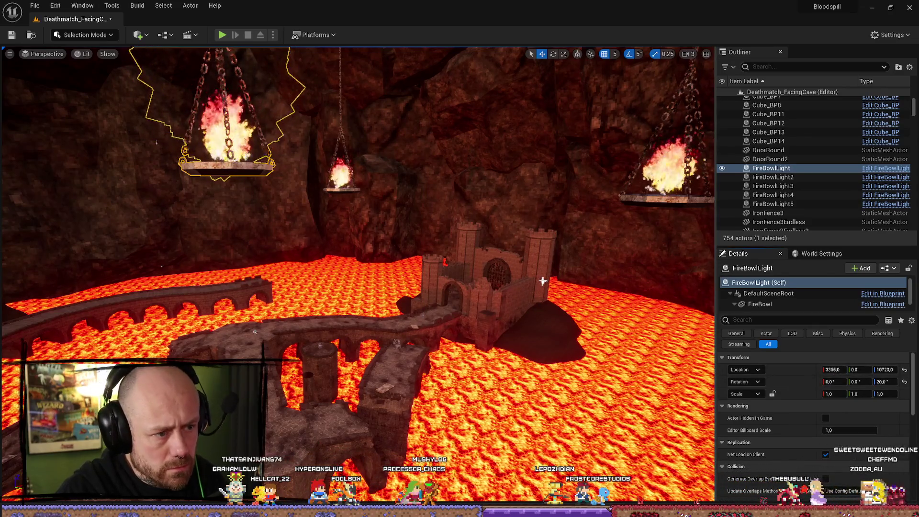
{"action": "left_click", "coordinate": [543, 281]}
{"action": "right_click", "coordinate": [797, 373]}
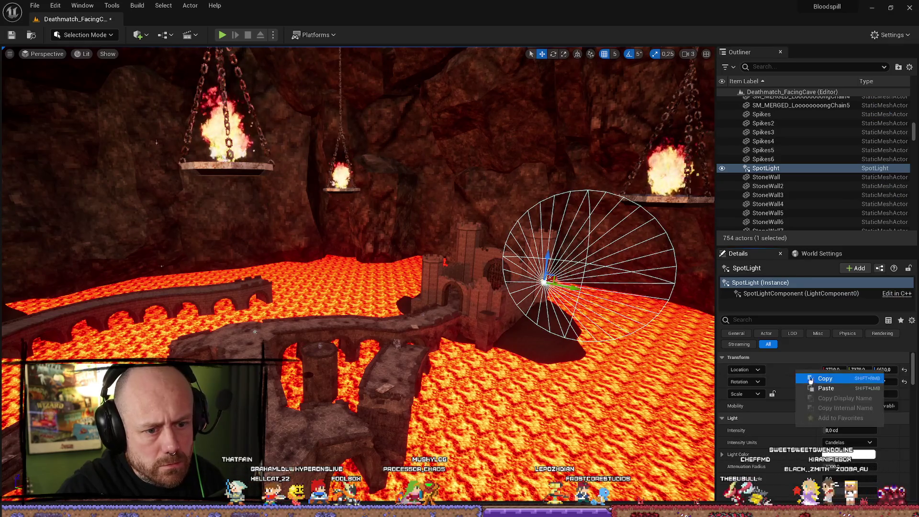
{"action": "left_click", "coordinate": [819, 382]}
{"action": "key", "text": "f"}
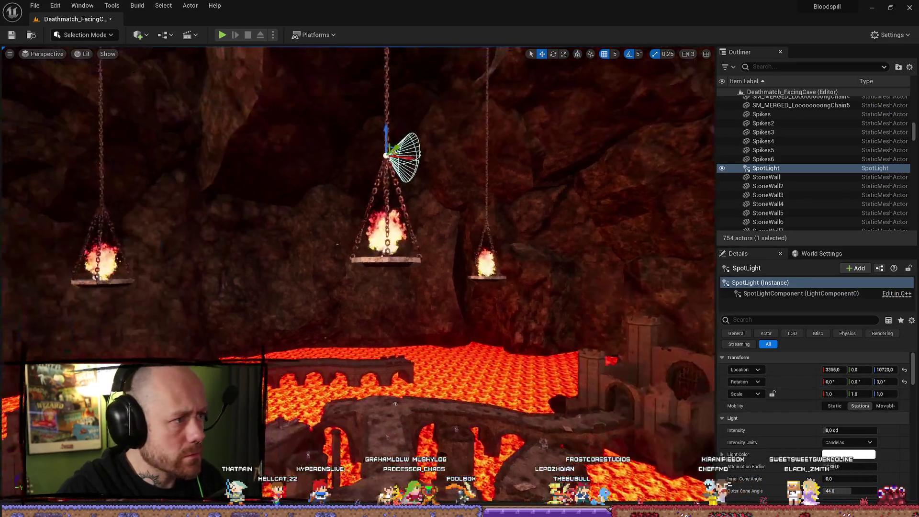
Step: Rotate the Spot Light to point straight down and drop it beneath the fire bowl
{"action": "key", "text": "e"}
{"action": "left_click_drag", "start_coordinate": [373, 154], "coordinate": [350, 264]}
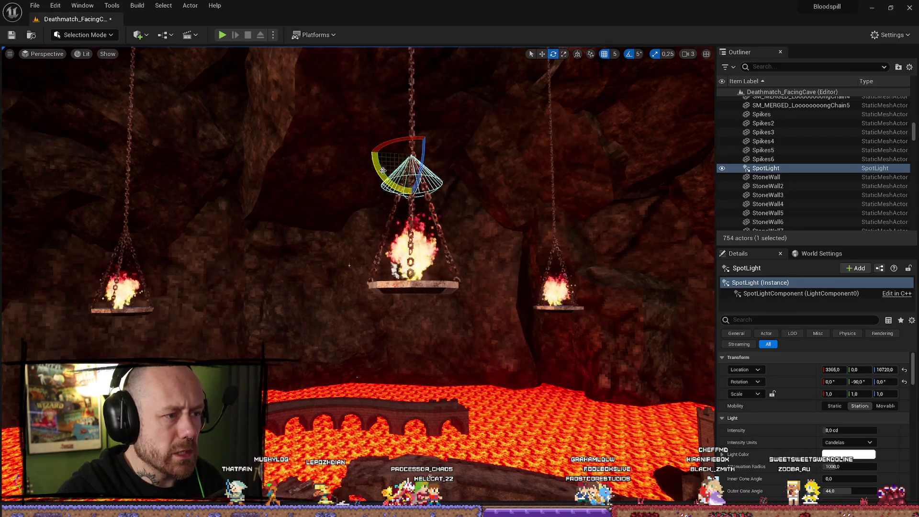
{"action": "key", "text": "w"}
{"action": "key", "text": "End"}
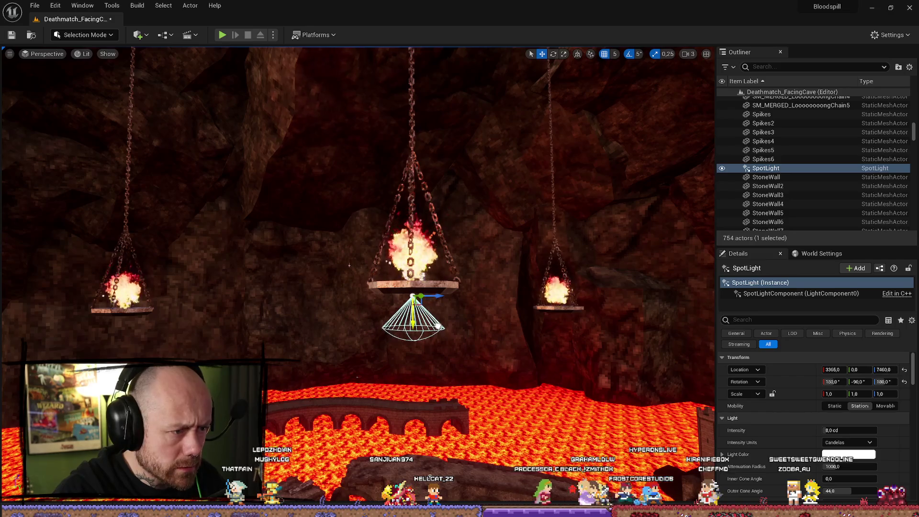
{"action": "left_click_drag", "start_coordinate": [349, 265], "coordinate": [480, 326]}
{"action": "left_click", "coordinate": [850, 430]}
Step: Set the Spot Light intensity to 160 cd
{"action": "type", "text": "160"}
{"action": "key", "text": "Return"}
{"action": "scroll", "coordinate": [823, 426], "scroll_direction": "down", "scroll_amount": 2}
{"action": "scroll", "coordinate": [810, 451], "scroll_direction": "down", "scroll_amount": 1}
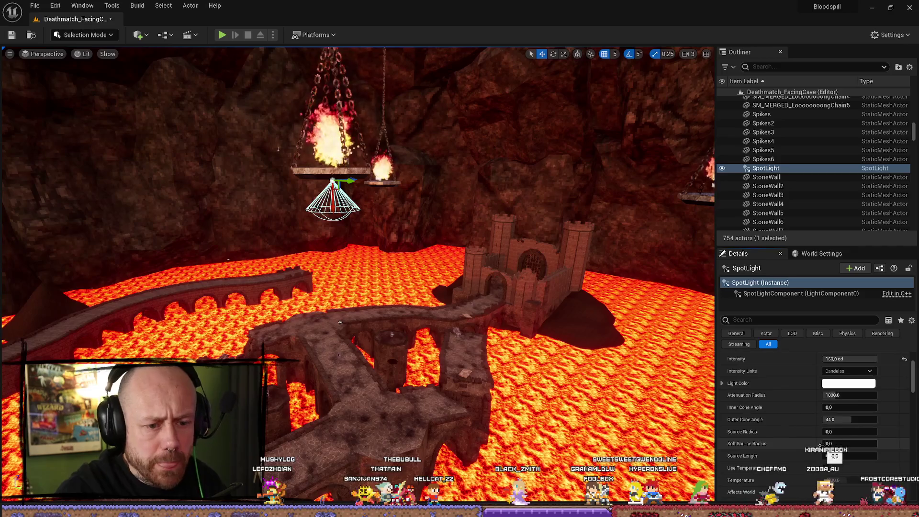
{"action": "mouse_move", "coordinate": [845, 395]}
{"action": "left_mouse_down"}
{"action": "mouse_move", "coordinate": [876, 396]}
{"action": "mouse_move", "coordinate": [876, 376]}
{"action": "left_mouse_up"}
{"action": "scroll", "coordinate": [849, 388], "scroll_direction": "down", "scroll_amount": 2}
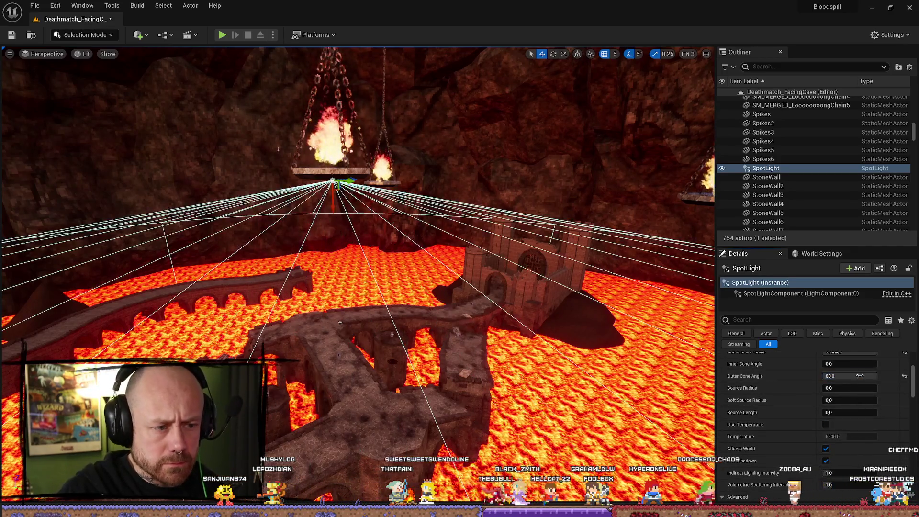
Step: Try a source radius of 1000, then return it to 0
{"action": "type", "text": "1000"}
{"action": "key", "text": "Return"}
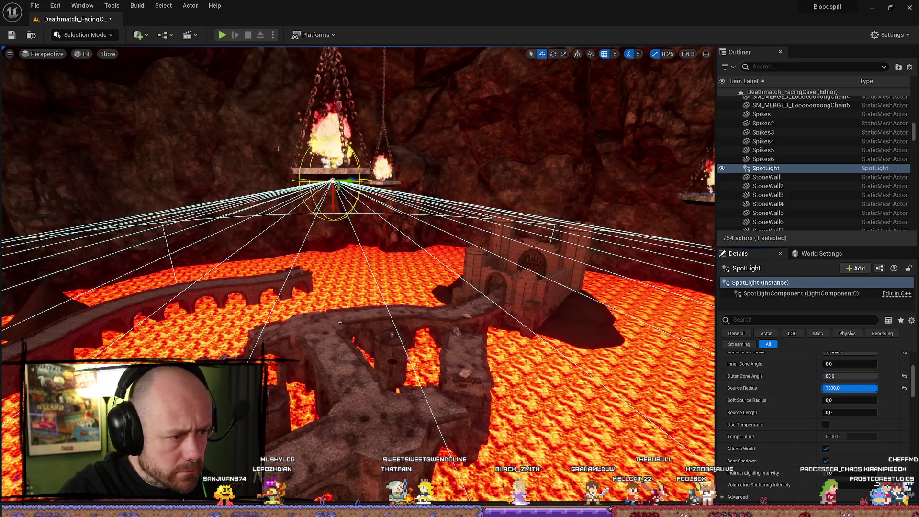
{"action": "mouse_move", "coordinate": [849, 388]}
{"action": "left_mouse_down"}
{"action": "mouse_move", "coordinate": [837, 367]}
{"action": "mouse_move", "coordinate": [868, 366]}
{"action": "left_mouse_up"}
{"action": "left_click_drag", "start_coordinate": [452, 350], "coordinate": [407, 207]}
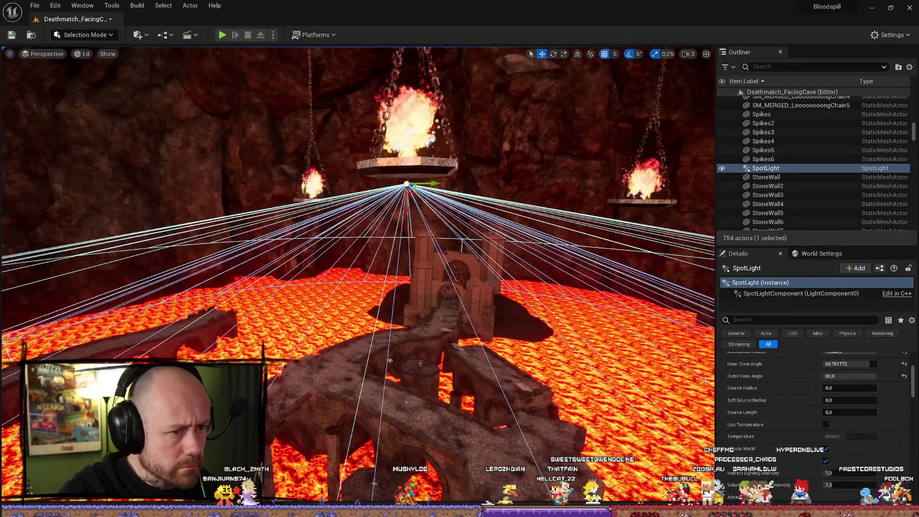
{"action": "scroll", "coordinate": [846, 393], "scroll_direction": "up", "scroll_amount": 3}
{"action": "scroll", "coordinate": [846, 393], "scroll_direction": "down", "scroll_amount": 5}
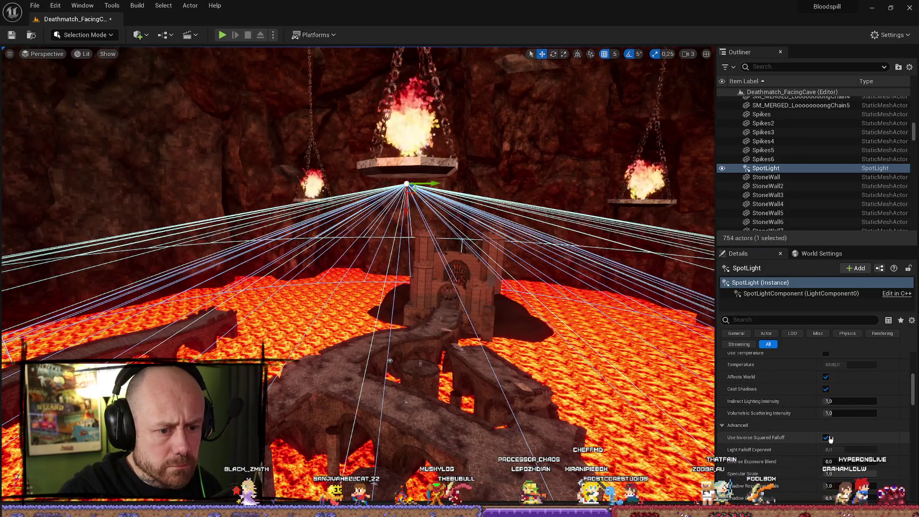
Step: Turn off Use Inverse Squared Falloff and set intensity to about 16.9 cd
{"action": "left_click", "coordinate": [825, 436]}
{"action": "left_click_drag", "start_coordinate": [407, 206], "coordinate": [408, 240]}
{"action": "scroll", "coordinate": [787, 412], "scroll_direction": "up", "scroll_amount": 5}
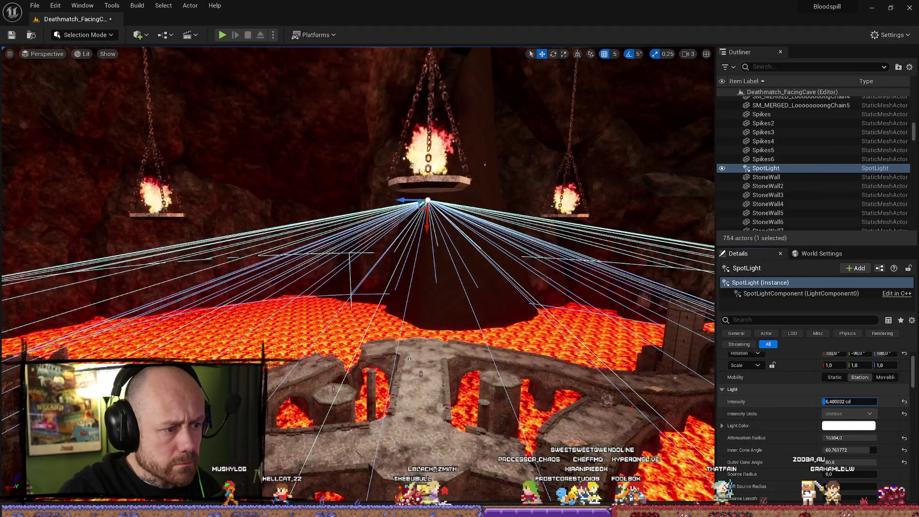
{"action": "key", "text": "Return"}
{"action": "mouse_move", "coordinate": [692, 362]}
{"action": "left_mouse_down"}
{"action": "mouse_move", "coordinate": [692, 351]}
{"action": "mouse_move", "coordinate": [692, 363]}
{"action": "left_mouse_up"}
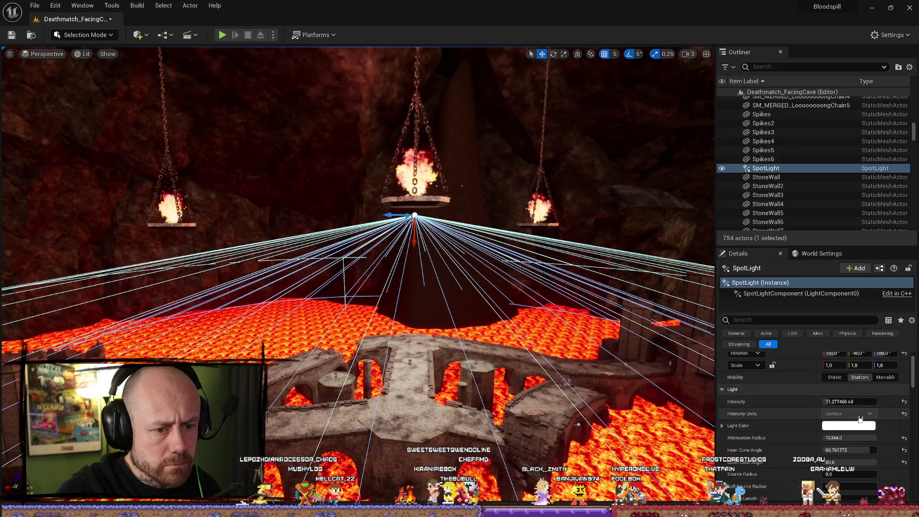
{"action": "left_click_drag", "start_coordinate": [849, 401], "coordinate": [870, 401]}
{"action": "left_click_drag", "start_coordinate": [579, 322], "coordinate": [579, 322]}
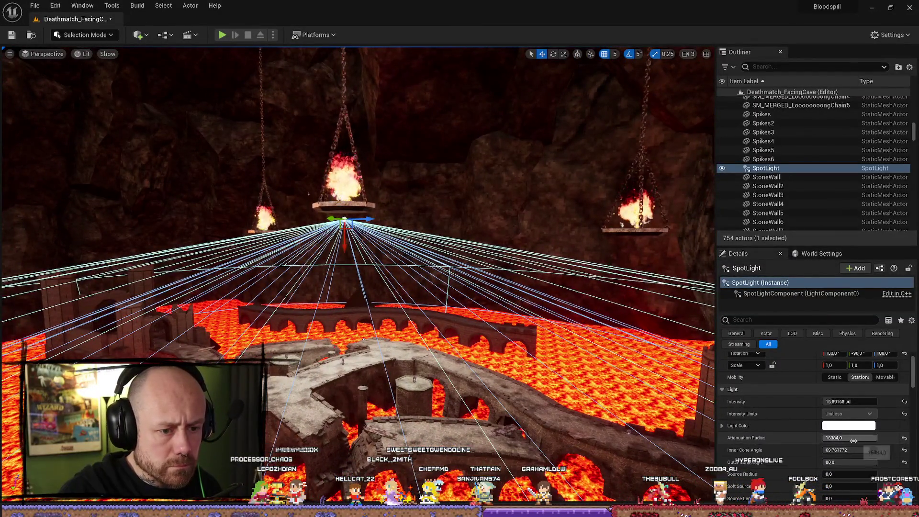
Step: Set attenuation radius 16384, narrow the outer cone to about 76.5°, and pick a pink colour
{"action": "left_click", "coordinate": [848, 438]}
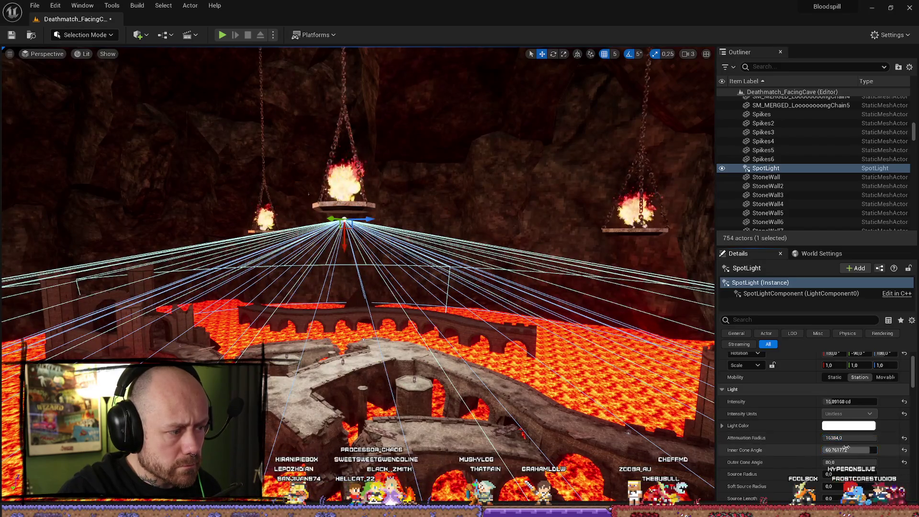
{"action": "left_click_drag", "start_coordinate": [579, 322], "coordinate": [469, 317]}
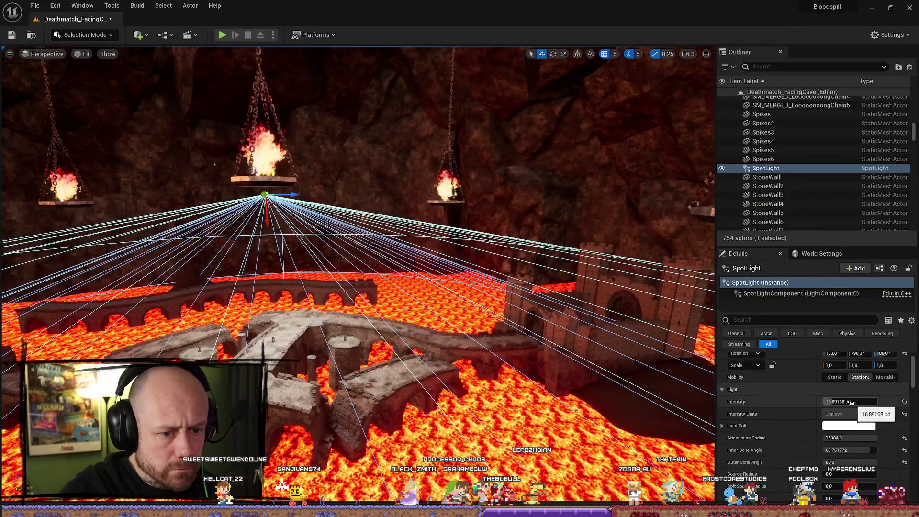
{"action": "mouse_move", "coordinate": [859, 459]}
{"action": "left_mouse_down"}
{"action": "mouse_move", "coordinate": [847, 459]}
{"action": "mouse_move", "coordinate": [851, 450]}
{"action": "left_mouse_up"}
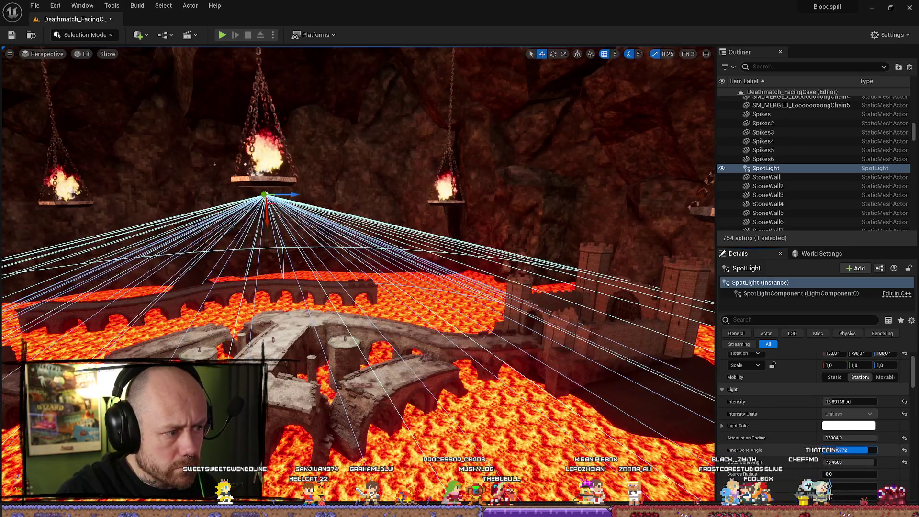
{"action": "left_click", "coordinate": [848, 425]}
{"action": "left_click", "coordinate": [731, 360]}
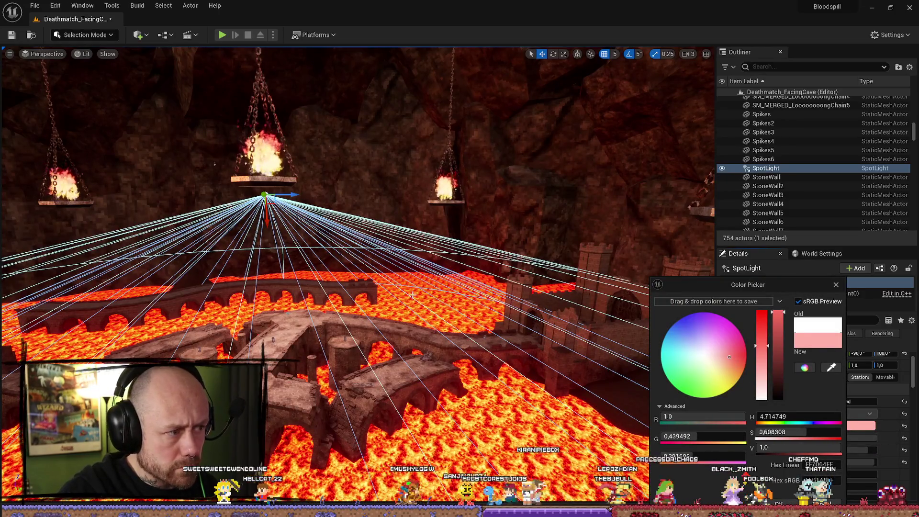
Step: Accept the pink light colour and set the spot light's attenuation radius to 163840
{"action": "left_click", "coordinate": [779, 503]}
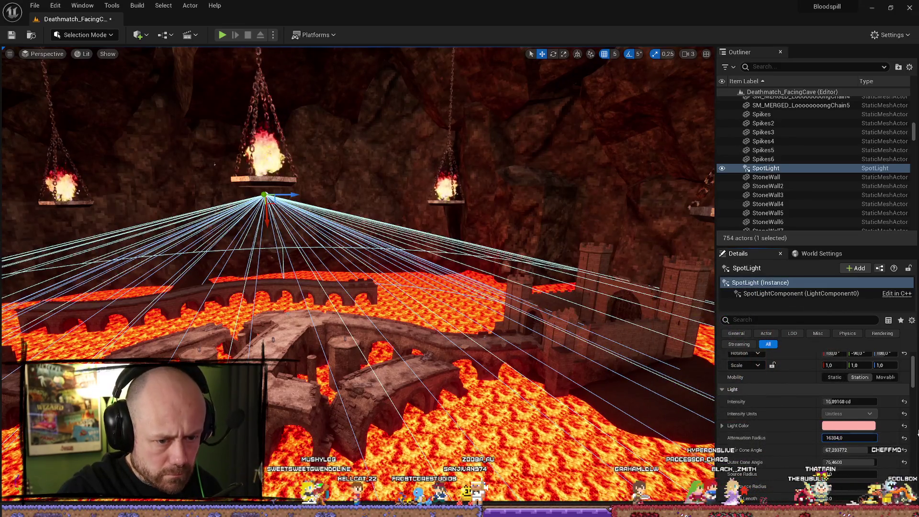
{"action": "type", "text": "0"}
{"action": "key", "text": "Return"}
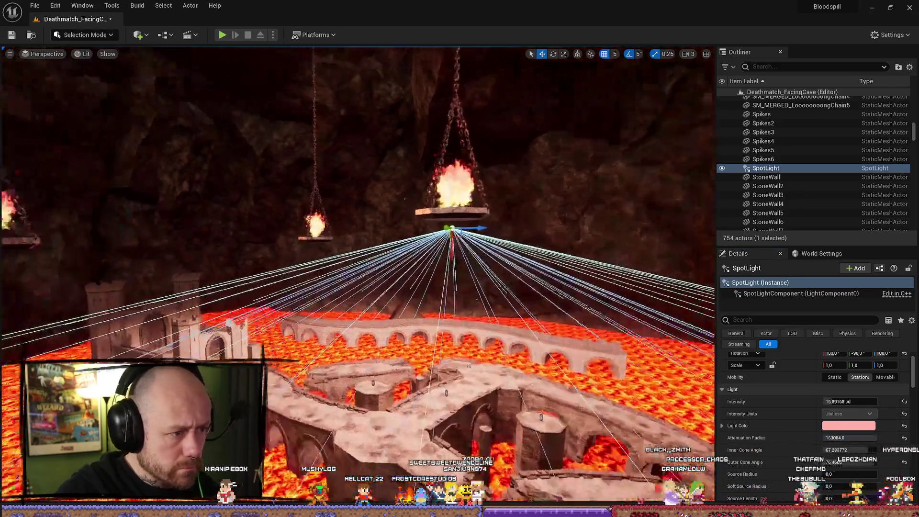
{"action": "left_click_drag", "start_coordinate": [696, 363], "coordinate": [696, 363]}
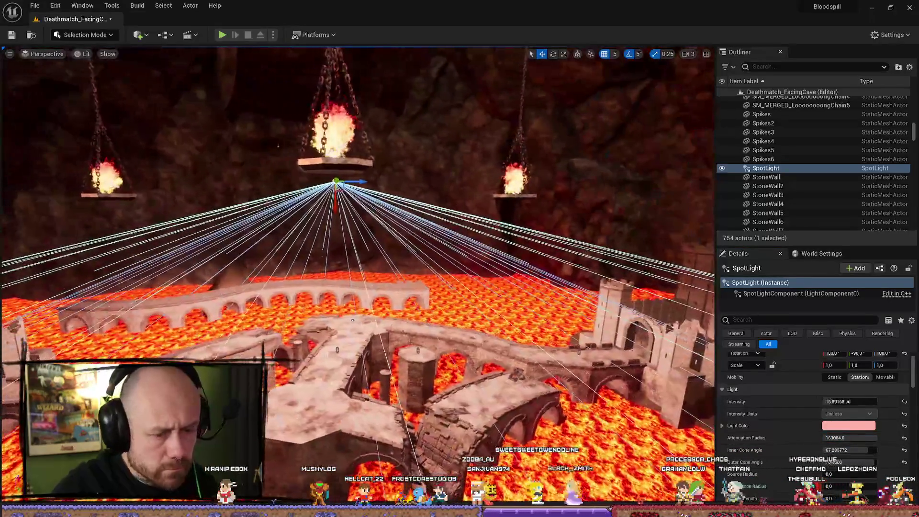
{"action": "left_click", "coordinate": [838, 437]}
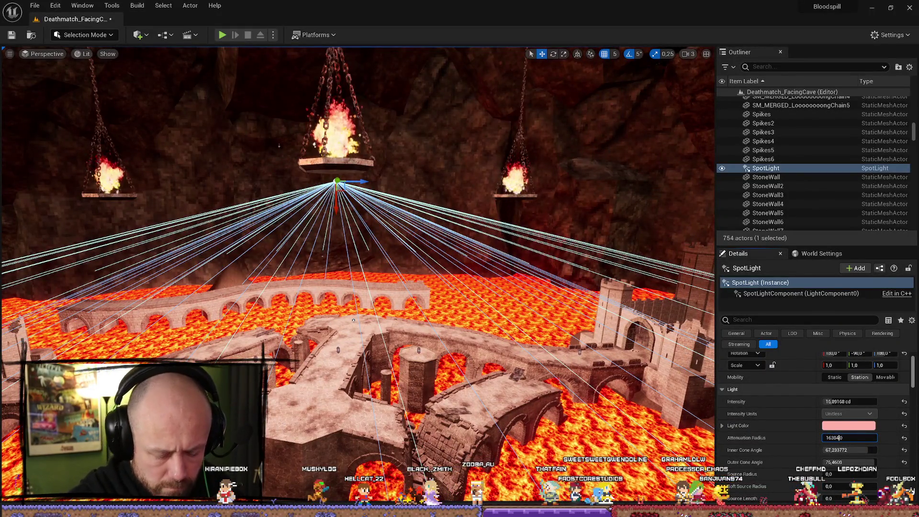
{"action": "type", "text": ",0"}
{"action": "key", "text": "Return"}
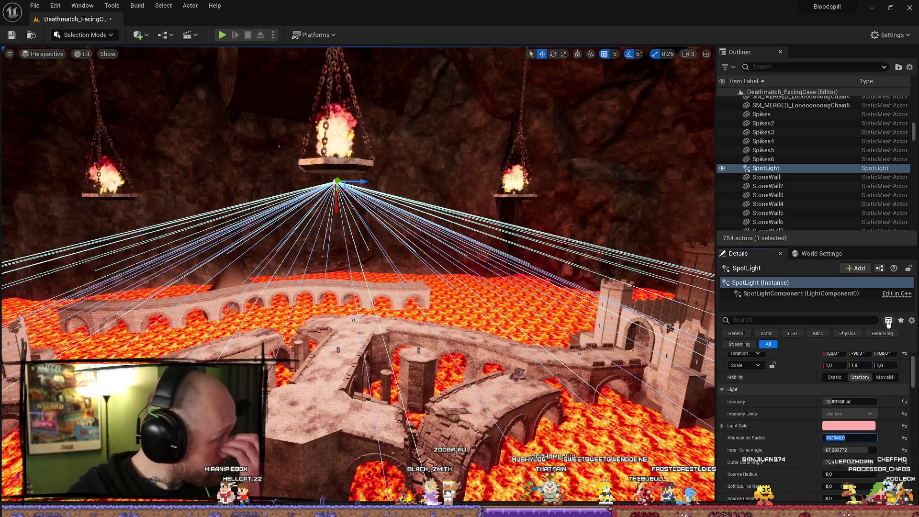
Step: Dim the spot light to about 4.28 cd, fly toward the lava bridge, and hide the light
{"action": "left_click_drag", "start_coordinate": [825, 401], "coordinate": [807, 401]}
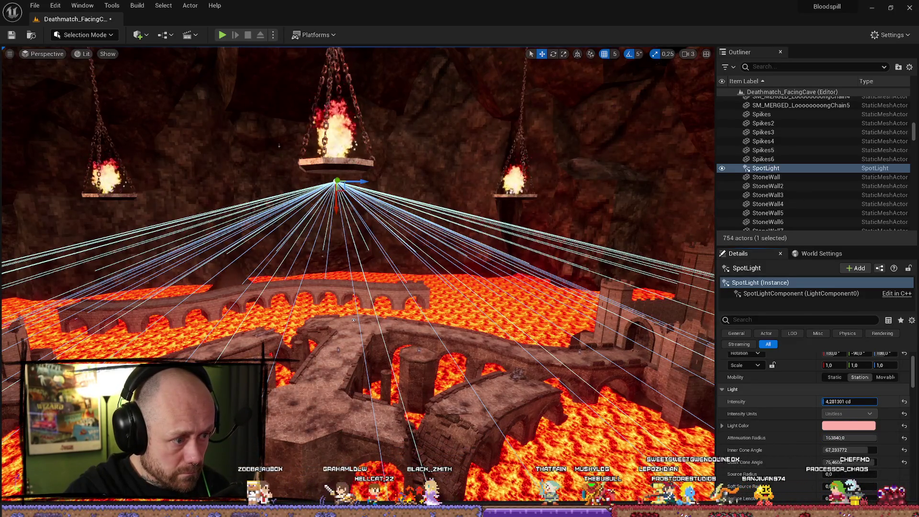
{"action": "scroll", "coordinate": [279, 145], "scroll_direction": "up", "scroll_amount": 1}
{"action": "key", "text": "w"}
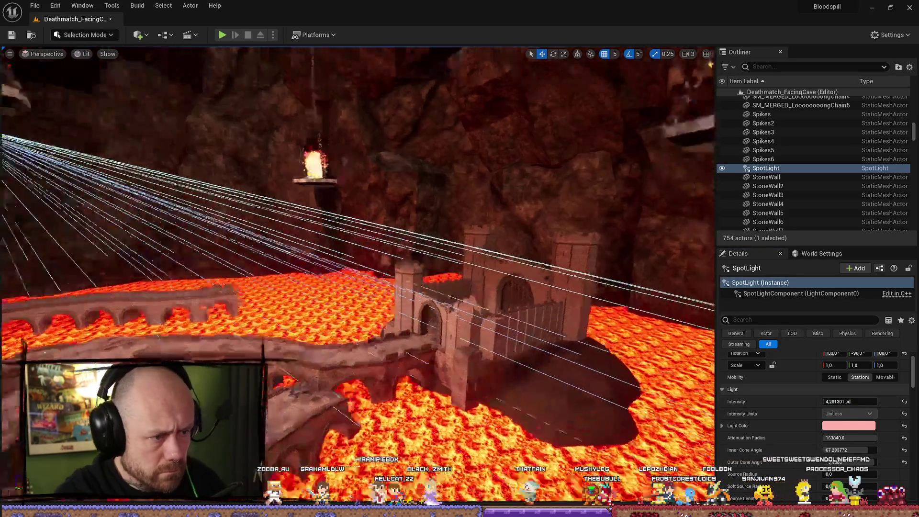
{"action": "key", "text": "w"}
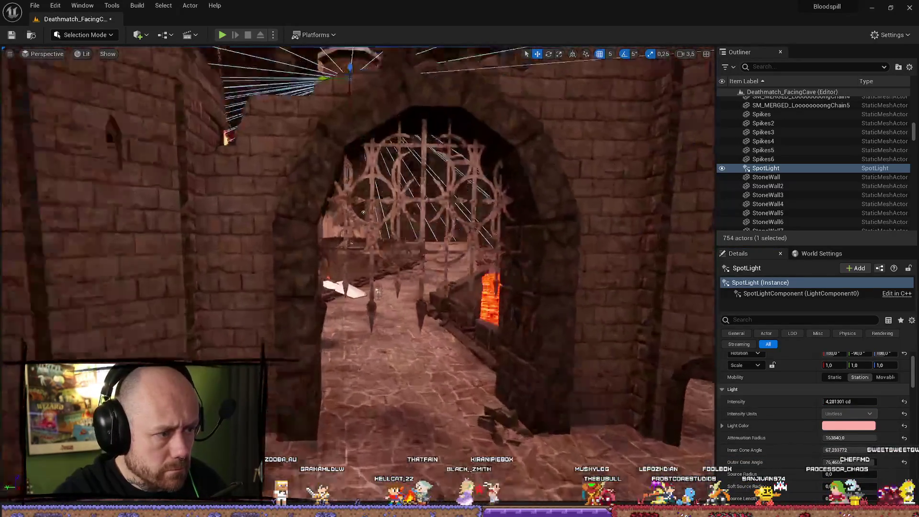
{"action": "key", "text": "w"}
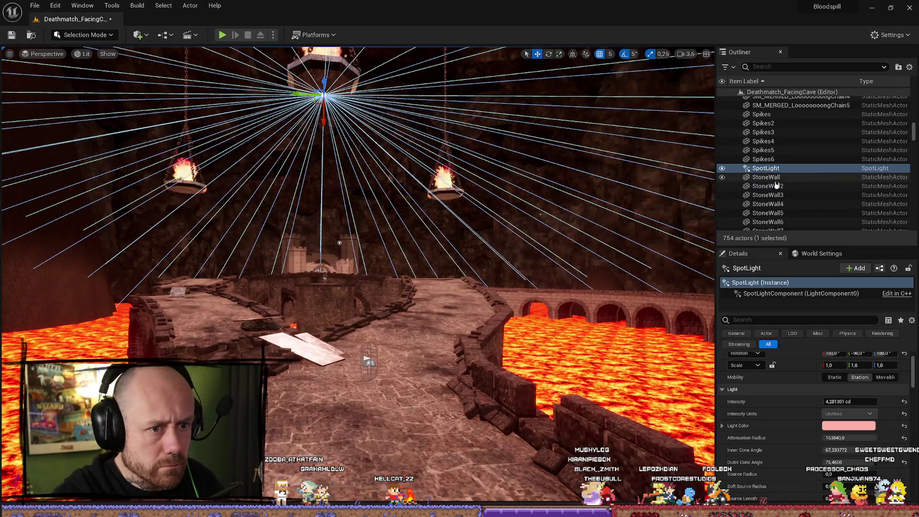
{"action": "left_click", "coordinate": [722, 168]}
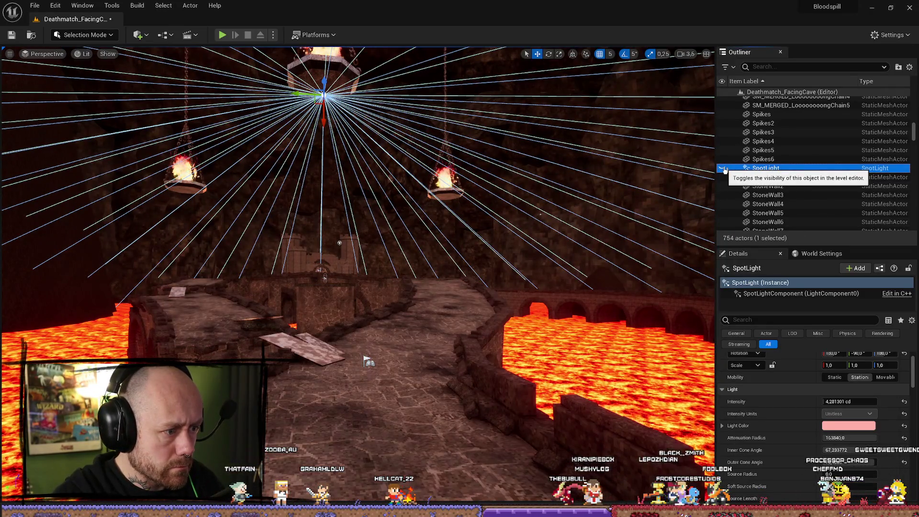
Step: Toggle the spot light's visibility repeatedly over the lava bridge to compare the lighting
{"action": "left_click", "coordinate": [723, 169]}
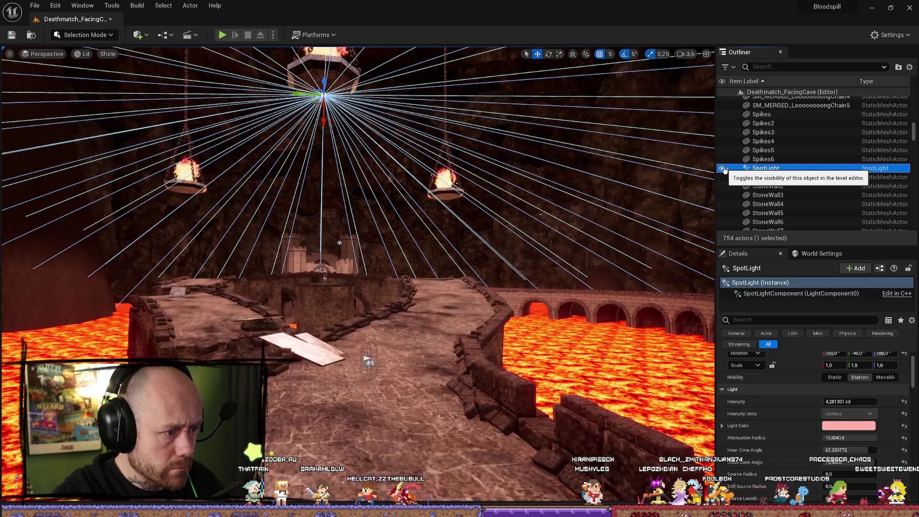
{"action": "mouse_move", "coordinate": [364, 287]}
{"action": "left_mouse_down"}
{"action": "mouse_move", "coordinate": [374, 143]}
{"action": "mouse_move", "coordinate": [296, 134]}
{"action": "left_mouse_up"}
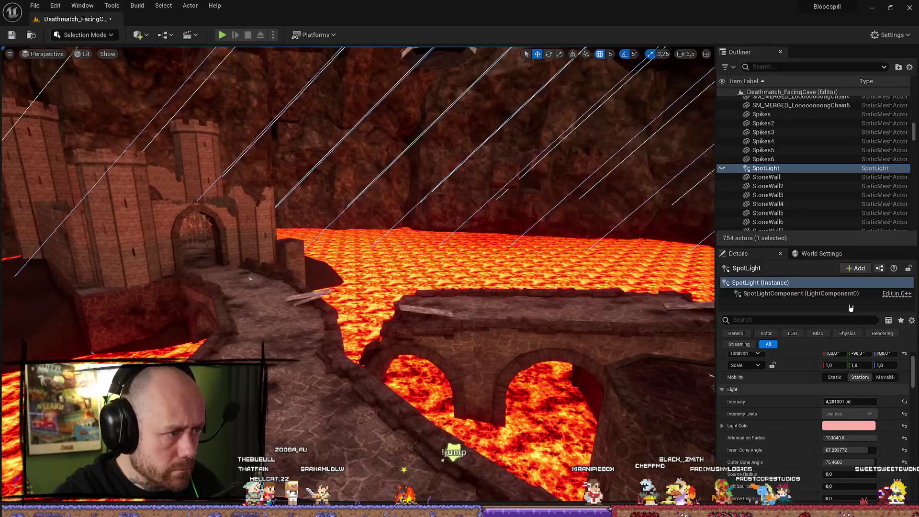
{"action": "left_click", "coordinate": [723, 168]}
{"action": "left_click", "coordinate": [723, 168]}
{"action": "left_click", "coordinate": [723, 168]}
{"action": "left_click", "coordinate": [723, 168]}
{"action": "left_click", "coordinate": [723, 169]}
{"action": "left_click_drag", "start_coordinate": [478, 335], "coordinate": [478, 337]}
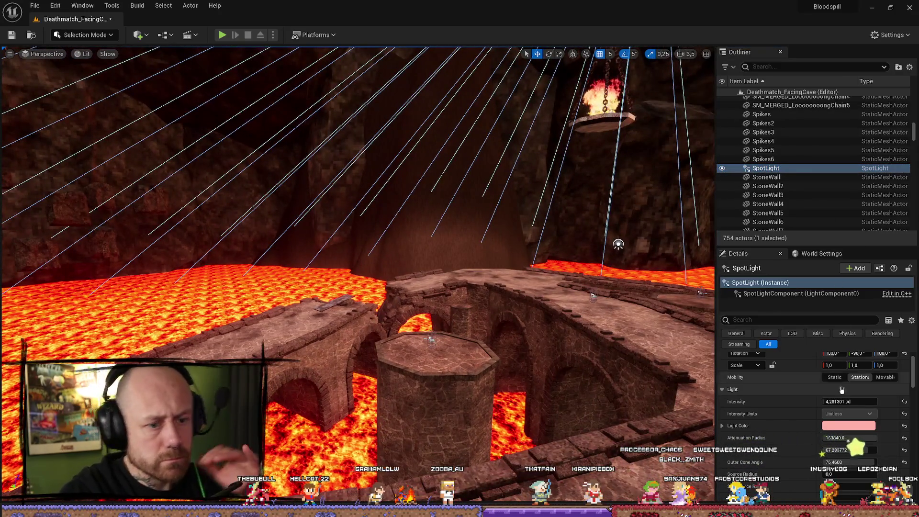
Step: Change the spot light colour to a warmer reddish tint
{"action": "left_click", "coordinate": [860, 427]}
{"action": "left_click", "coordinate": [748, 360]}
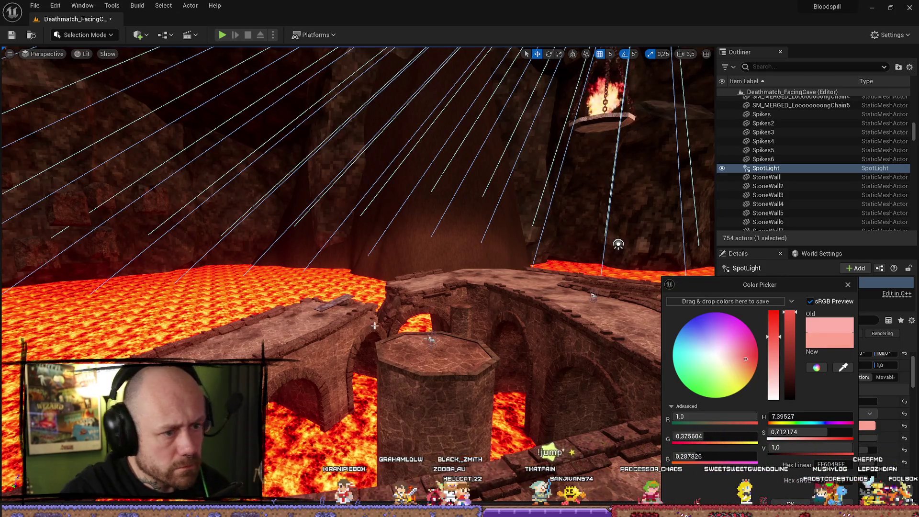
{"action": "key", "text": "Return"}
{"action": "left_click_drag", "start_coordinate": [429, 337], "coordinate": [403, 466]}
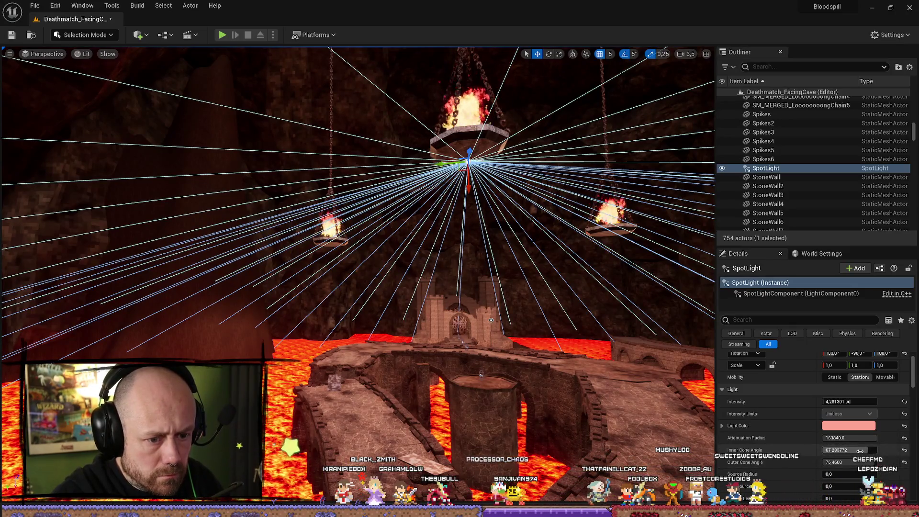
Step: Narrow the inner cone angle to about 58.6° and start play-testing with Alt+P
{"action": "left_click_drag", "start_coordinate": [857, 451], "coordinate": [840, 452]}
{"action": "mouse_move", "coordinate": [491, 320]}
{"action": "left_mouse_down"}
{"action": "mouse_move", "coordinate": [476, 351]}
{"action": "mouse_move", "coordinate": [487, 378]}
{"action": "mouse_move", "coordinate": [500, 352]}
{"action": "left_mouse_up"}
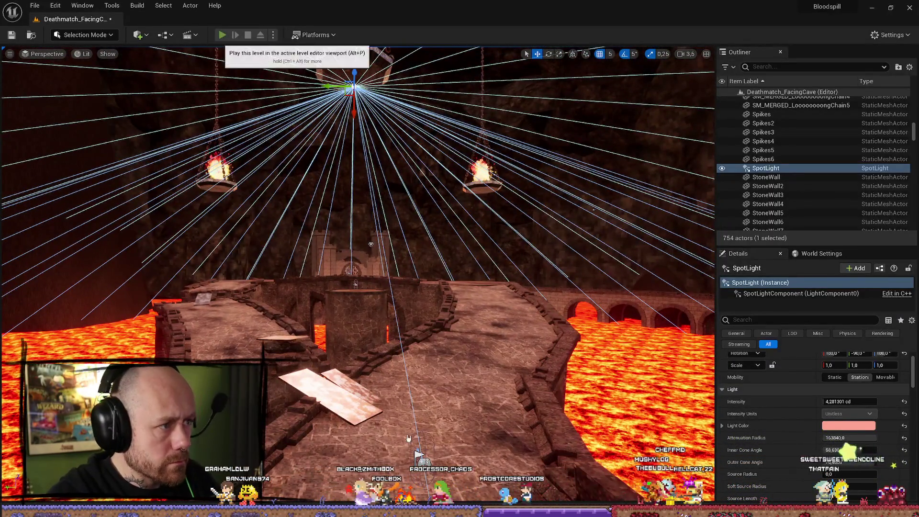
{"action": "key", "text": "alt+p"}
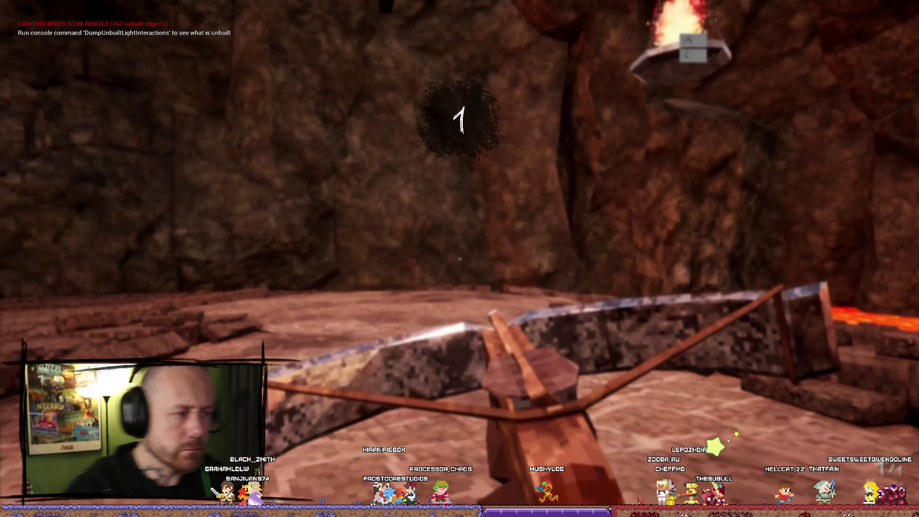
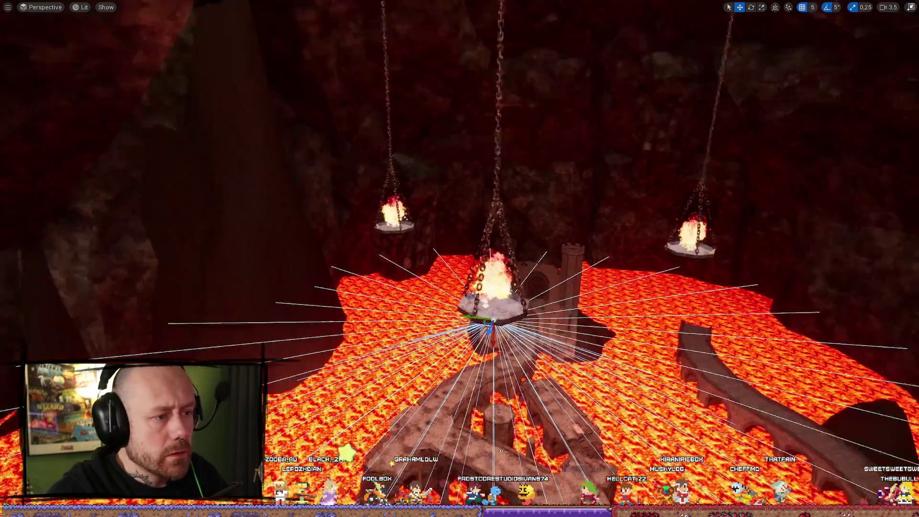
Step: Inspect light complexity over the cave floor, return to Lit view, and show the GameModes maps
{"action": "key", "text": "alt+7"}
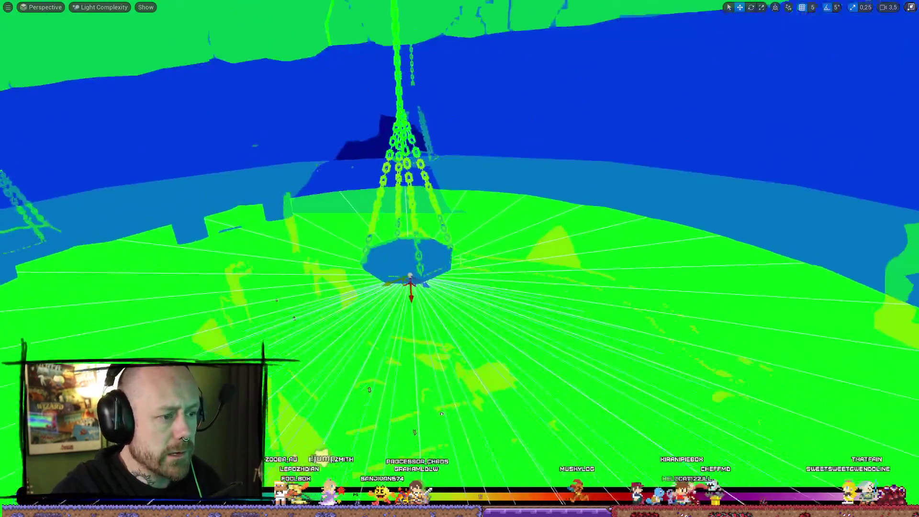
{"action": "mouse_move", "coordinate": [460, 259]}
{"action": "left_mouse_down"}
{"action": "mouse_move", "coordinate": [461, 230]}
{"action": "mouse_move", "coordinate": [460, 259]}
{"action": "mouse_move", "coordinate": [609, 214]}
{"action": "left_mouse_up"}
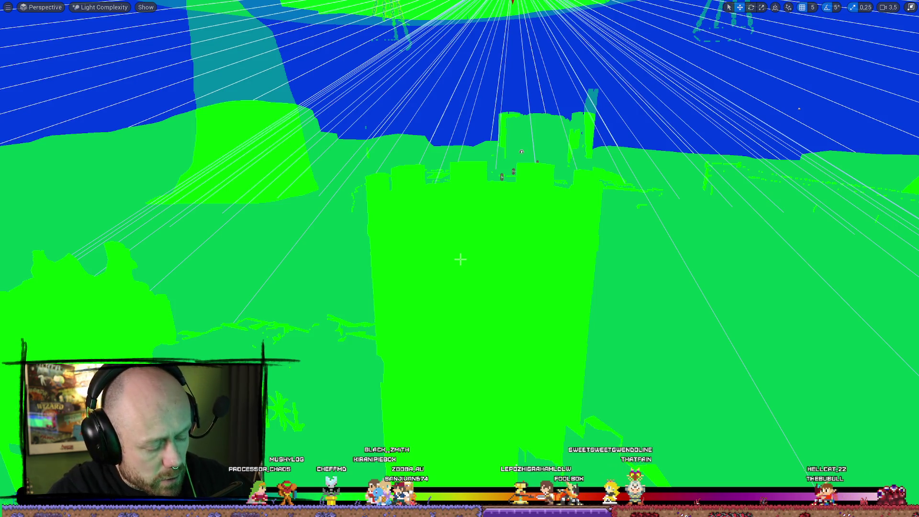
{"action": "key", "text": "alt+4"}
{"action": "scroll", "coordinate": [460, 259], "scroll_direction": "up", "scroll_amount": 5}
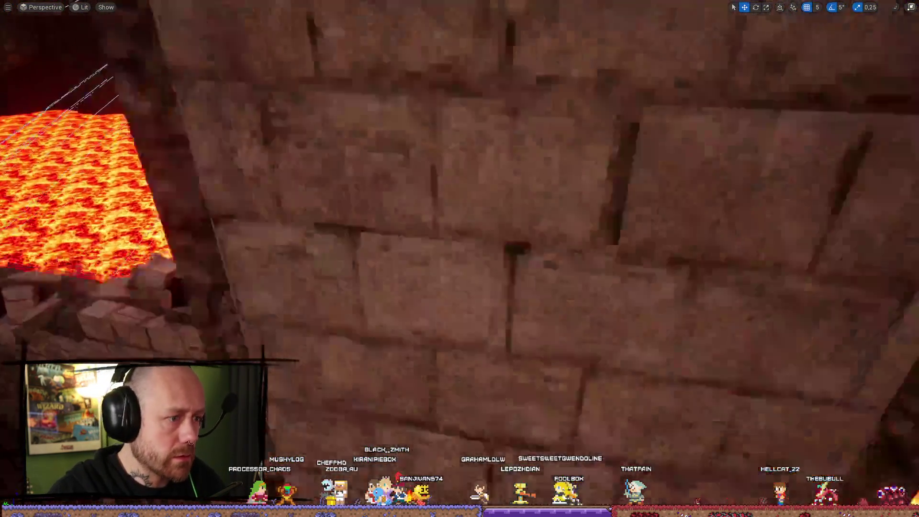
{"action": "key", "text": "ctrl+space"}
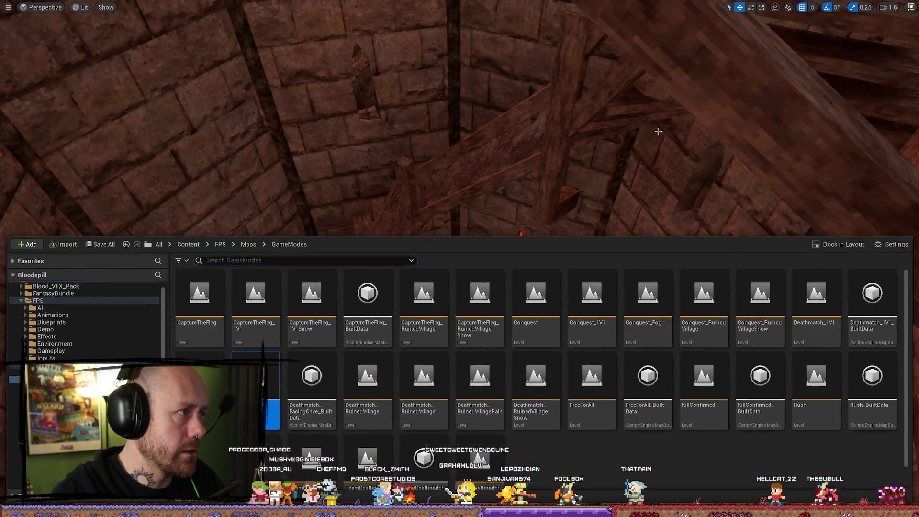
Step: Leave fullscreen and add a Point Light (8 cd, 1000 radius) inside the stone tower
{"action": "key", "text": "ctrl+space"}
{"action": "key", "text": "F11"}
{"action": "left_click", "coordinate": [98, 35]}
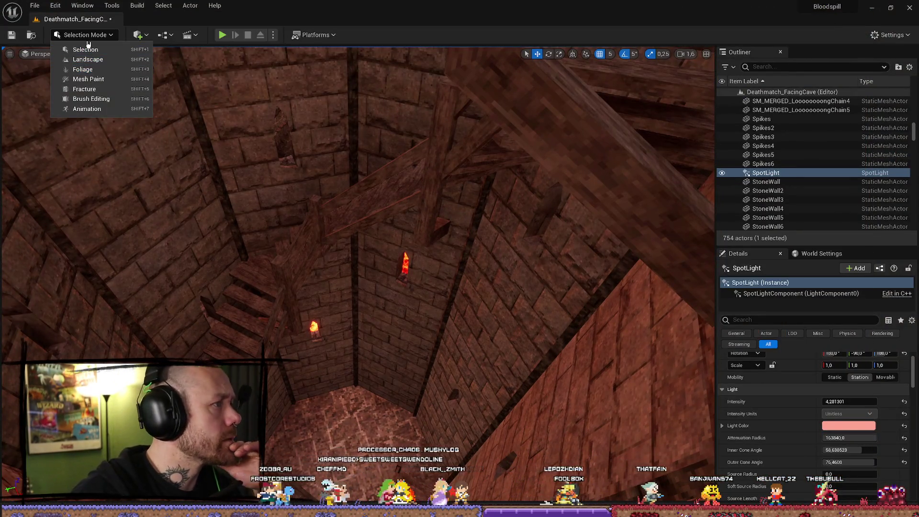
{"action": "left_click", "coordinate": [141, 36]}
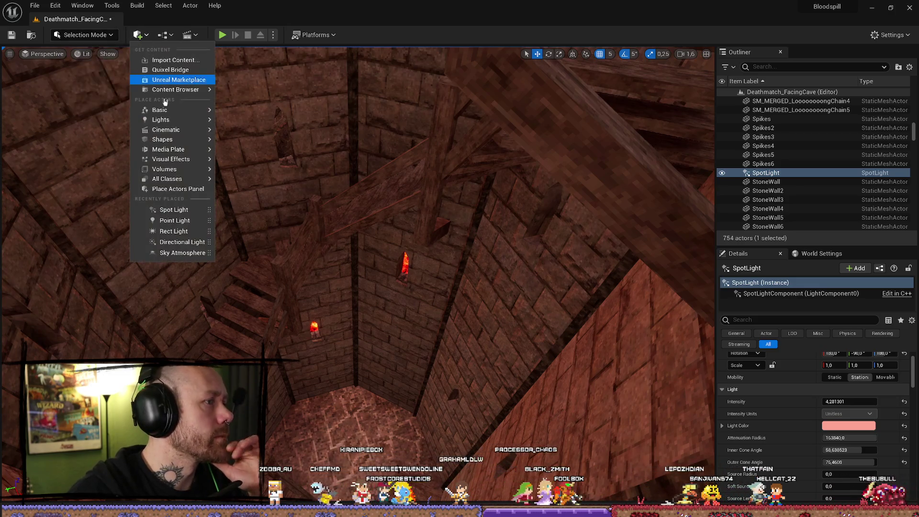
{"action": "mouse_move", "coordinate": [165, 119]}
{"action": "left_click", "coordinate": [256, 130]}
{"action": "left_click_drag", "start_coordinate": [359, 276], "coordinate": [366, 239]}
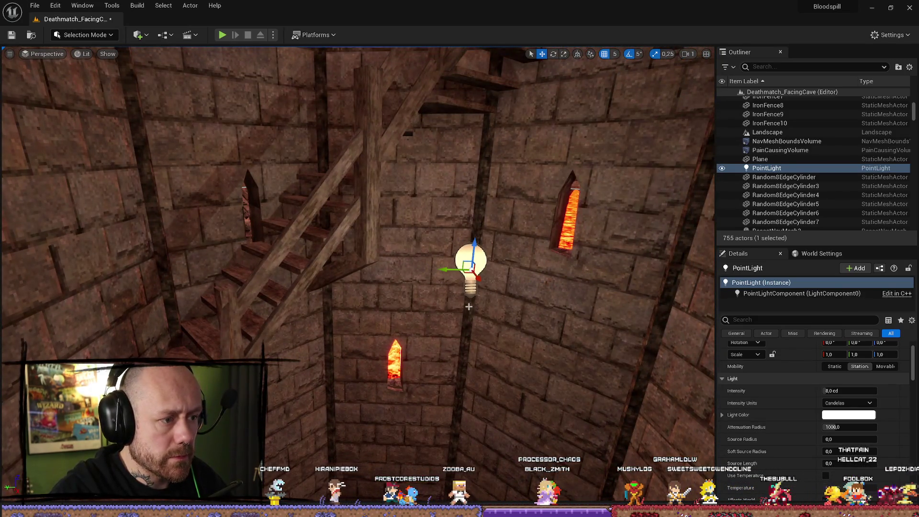
Step: Examine the tower point light in Light Complexity, toggling Mobility to Movable and back to Stationary
{"action": "mouse_move", "coordinate": [452, 204]}
{"action": "left_mouse_down"}
{"action": "mouse_move", "coordinate": [453, 302]}
{"action": "mouse_move", "coordinate": [422, 198]}
{"action": "mouse_move", "coordinate": [433, 220]}
{"action": "mouse_move", "coordinate": [433, 292]}
{"action": "mouse_move", "coordinate": [440, 206]}
{"action": "left_mouse_up"}
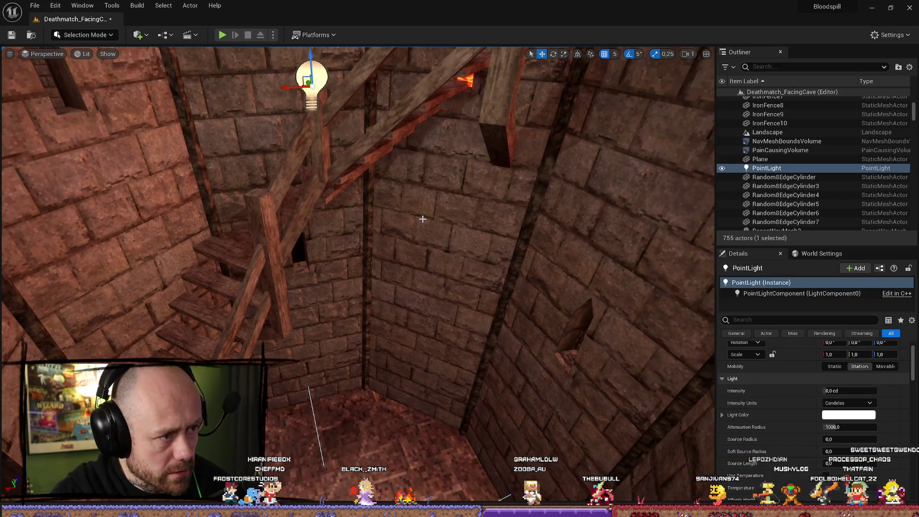
{"action": "key", "text": "alt+7"}
{"action": "key", "text": "f"}
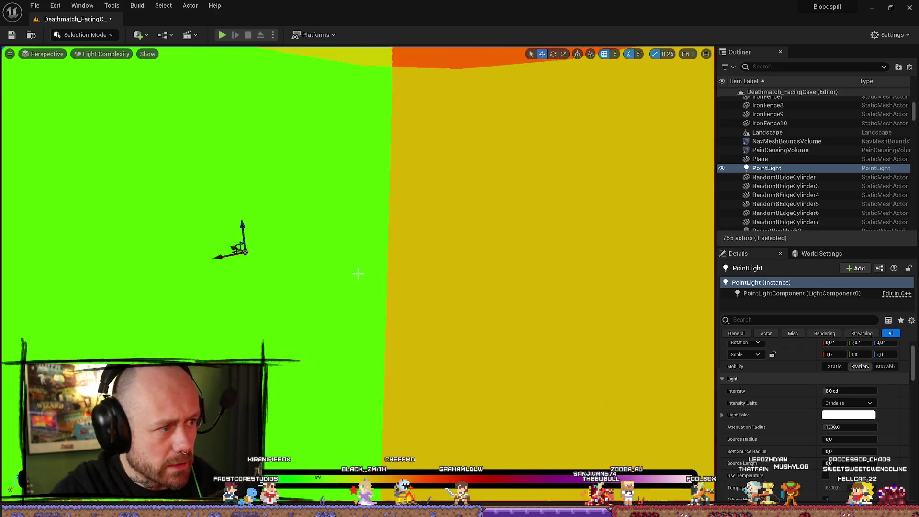
{"action": "left_click_drag", "start_coordinate": [357, 273], "coordinate": [358, 273]}
{"action": "scroll", "coordinate": [358, 273], "scroll_direction": "up", "scroll_amount": 4}
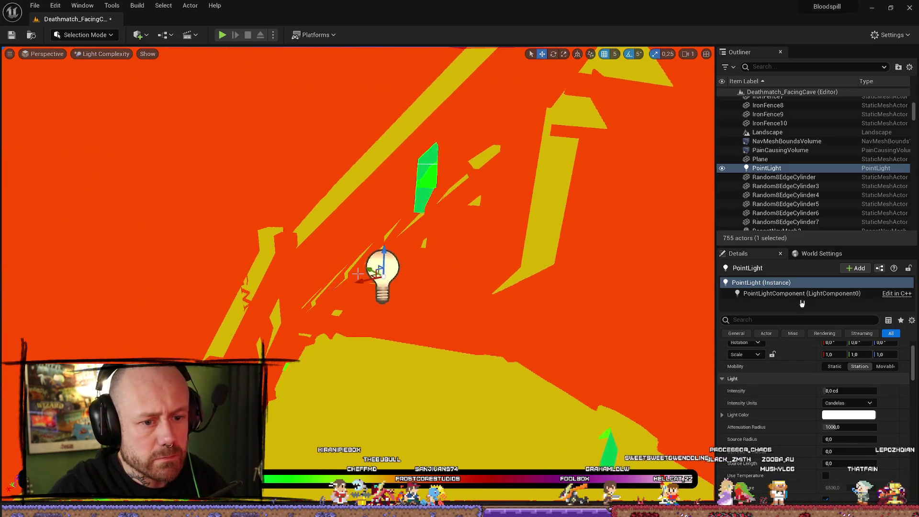
{"action": "left_click", "coordinate": [885, 366]}
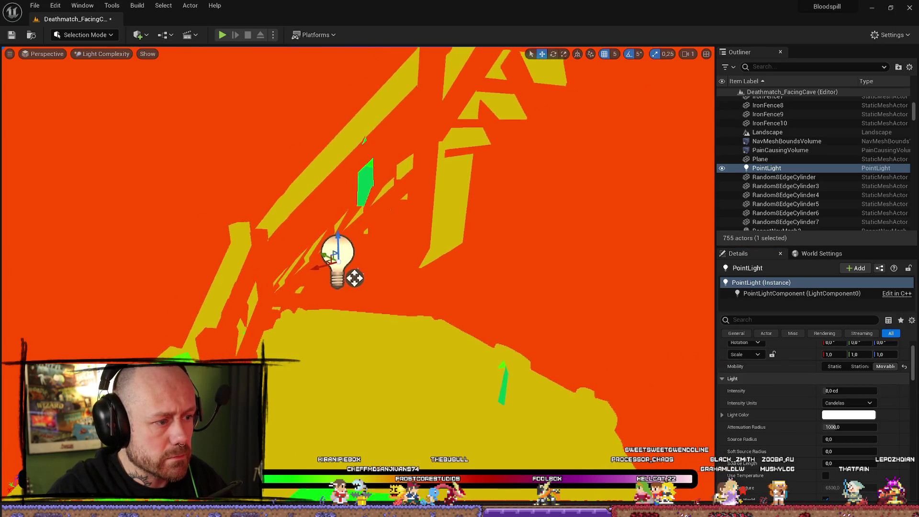
{"action": "left_click", "coordinate": [859, 366]}
{"action": "left_click_drag", "start_coordinate": [358, 273], "coordinate": [358, 273]}
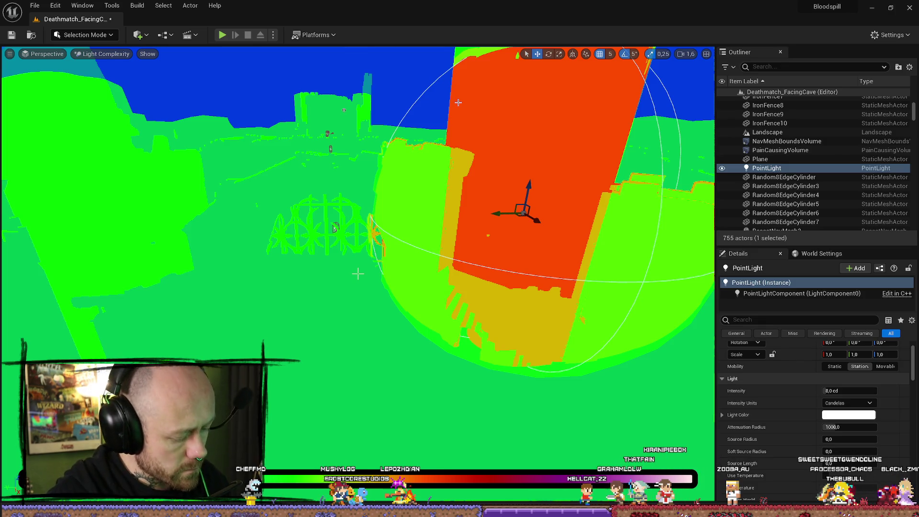
Step: Back in Lit view, set the point light's Light Function Material to FlickerLightFunction
{"action": "key", "text": "alt+4"}
{"action": "key", "text": "w"}
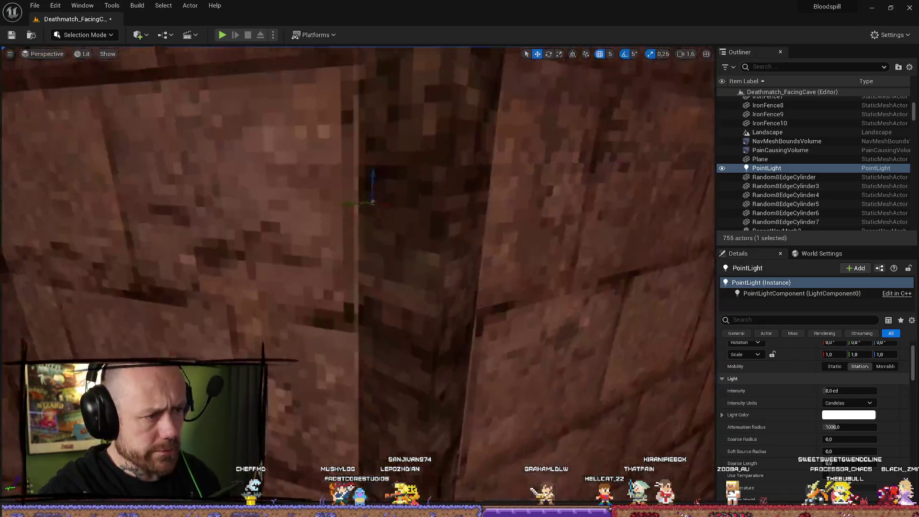
{"action": "scroll", "coordinate": [429, 221], "scroll_direction": "down", "scroll_amount": 2}
{"action": "scroll", "coordinate": [429, 222], "scroll_direction": "down", "scroll_amount": 1}
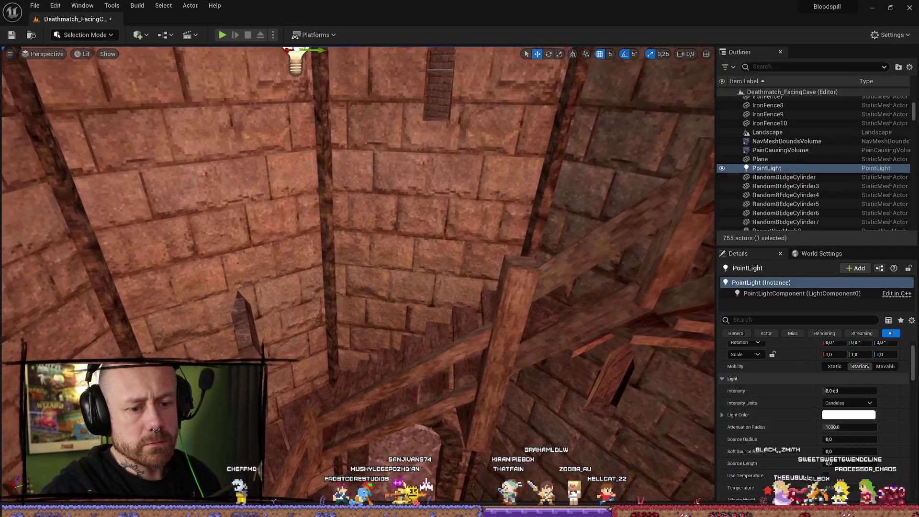
{"action": "scroll", "coordinate": [820, 428], "scroll_direction": "down", "scroll_amount": 3}
{"action": "scroll", "coordinate": [820, 427], "scroll_direction": "down", "scroll_amount": 6}
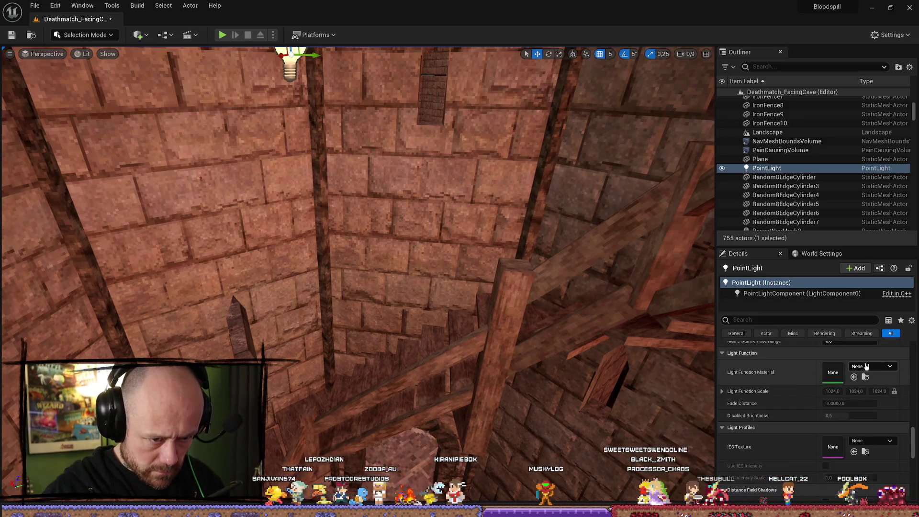
{"action": "left_click", "coordinate": [867, 367]}
{"action": "type", "text": "r"}
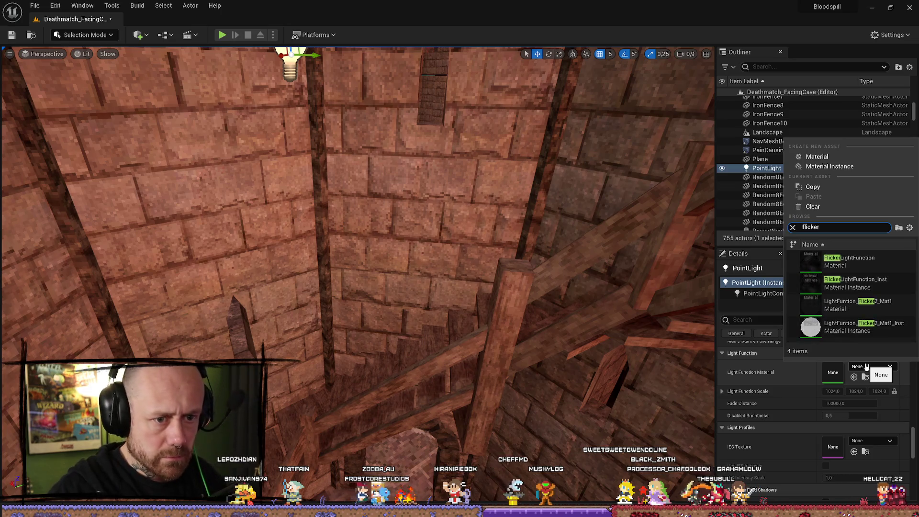
{"action": "left_click", "coordinate": [842, 261]}
{"action": "key", "text": "f"}
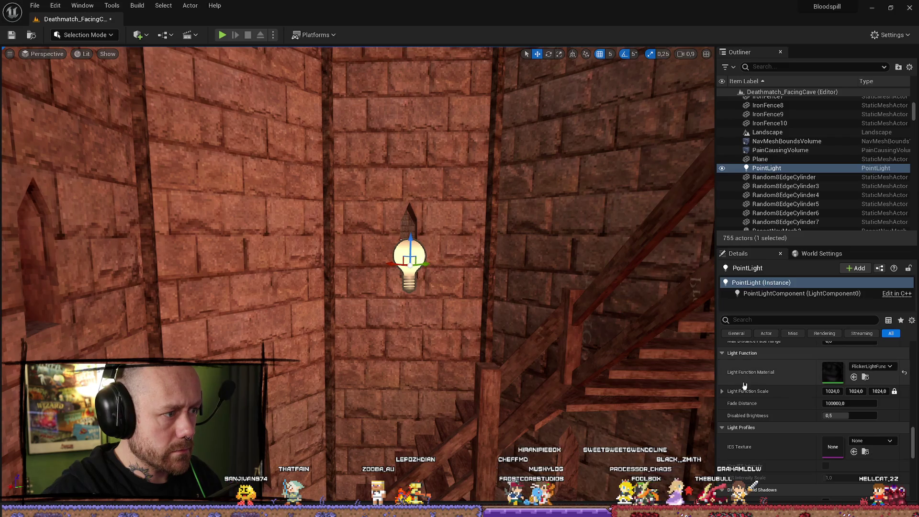
{"action": "scroll", "coordinate": [843, 391], "scroll_direction": "up", "scroll_amount": 5}
{"action": "scroll", "coordinate": [843, 391], "scroll_direction": "up", "scroll_amount": 10}
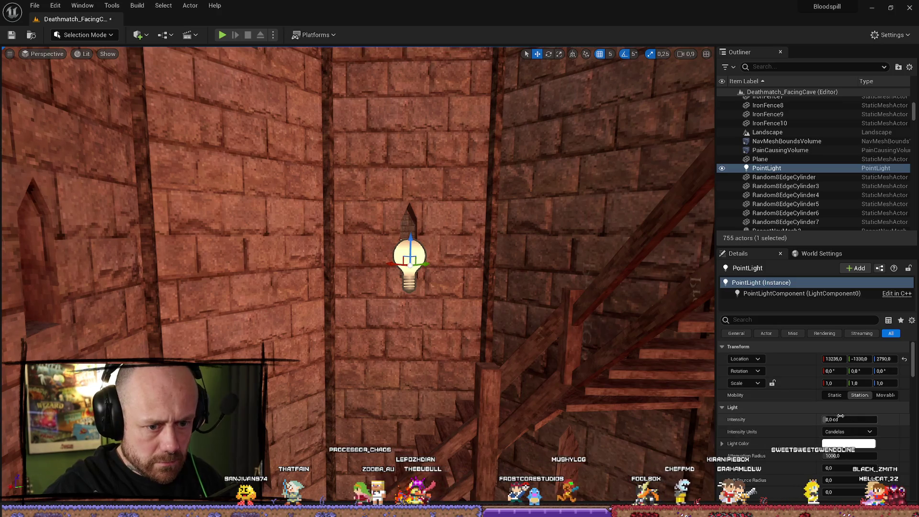
Step: Set the tower point light's intensity to 160 cd and rotate it
{"action": "type", "text": "160"}
{"action": "key", "text": "Return"}
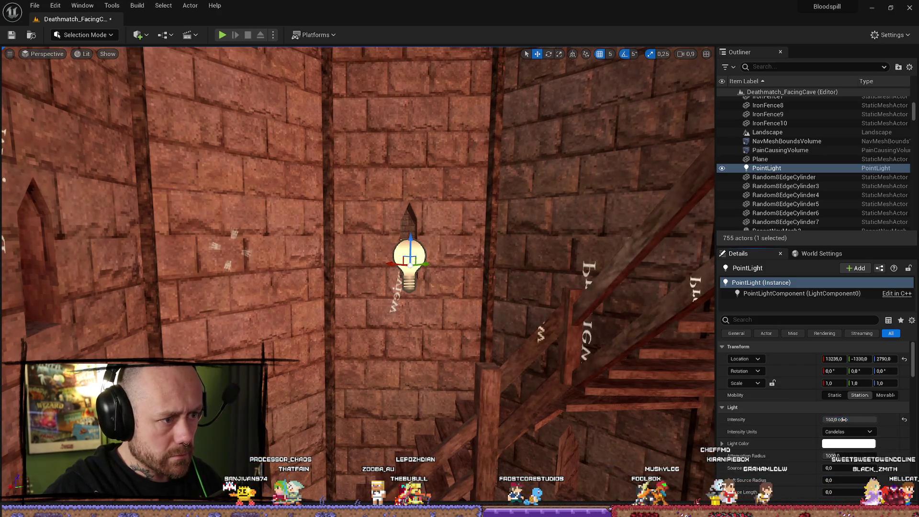
{"action": "key", "text": "e"}
{"action": "mouse_move", "coordinate": [417, 224]}
{"action": "left_mouse_down"}
{"action": "mouse_move", "coordinate": [424, 272]}
{"action": "mouse_move", "coordinate": [445, 242]}
{"action": "left_mouse_up"}
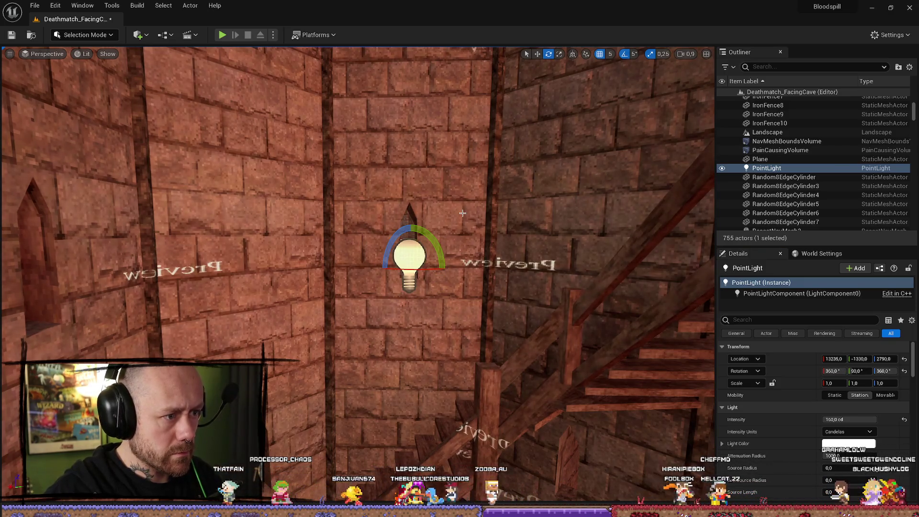
Step: Make the castle tower wall mesh Movable
{"action": "left_click", "coordinate": [500, 242]}
{"action": "key", "text": "w"}
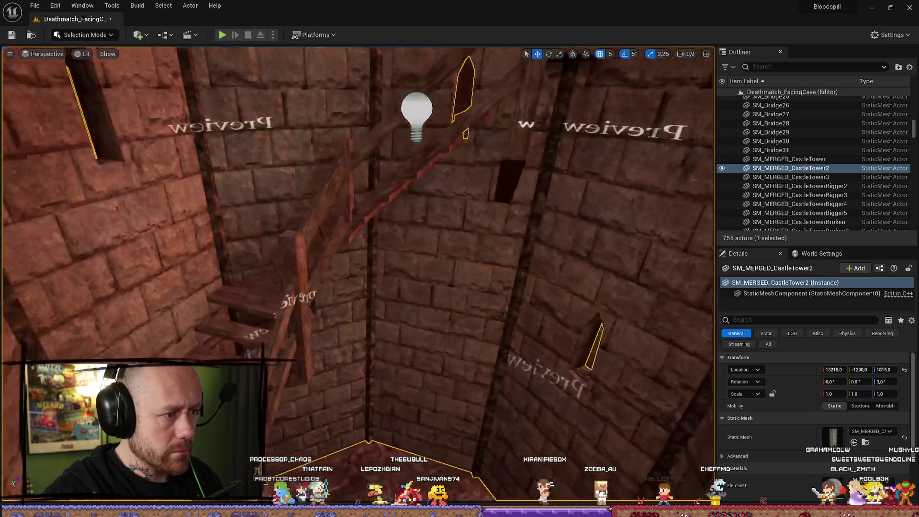
{"action": "left_click_drag", "start_coordinate": [609, 315], "coordinate": [609, 315]}
{"action": "left_click", "coordinate": [885, 405]}
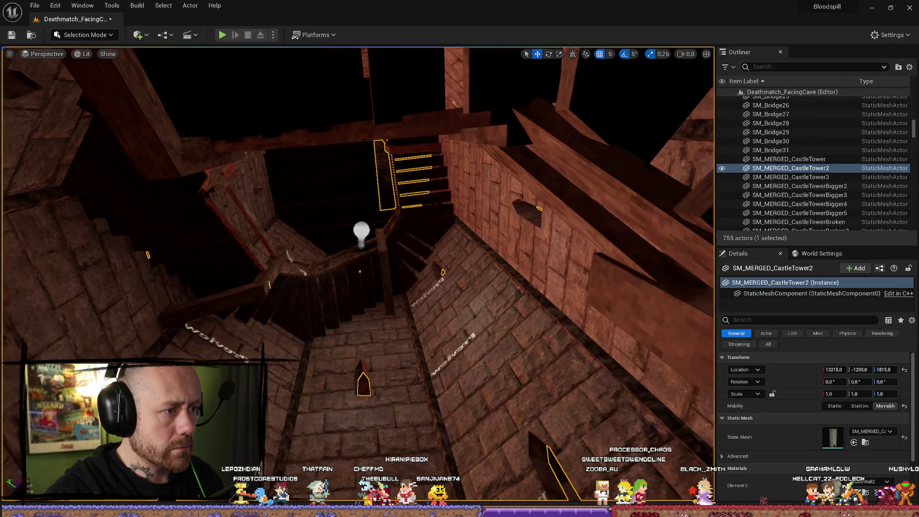
{"action": "left_click_drag", "start_coordinate": [282, 152], "coordinate": [282, 152]}
Step: Delete the tower point light and show the GameModes maps again
{"action": "left_click", "coordinate": [299, 197]}
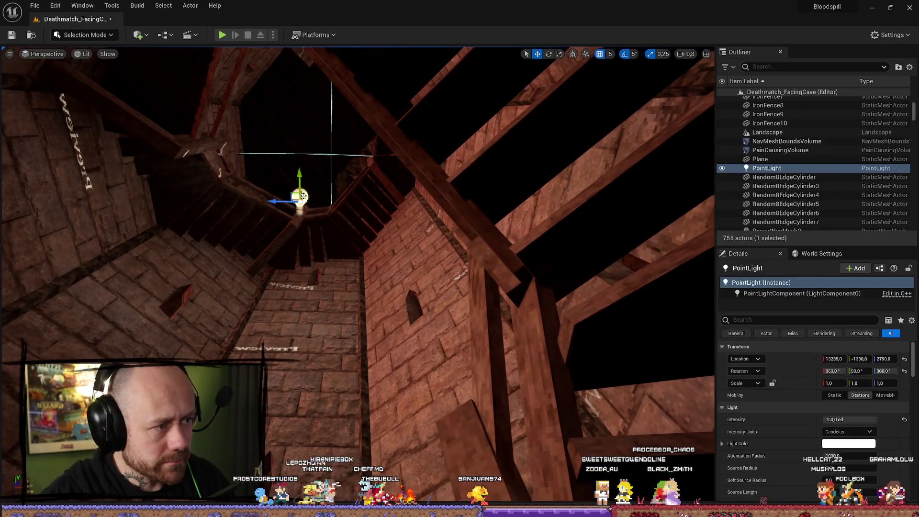
{"action": "key", "text": "Delete"}
{"action": "left_click_drag", "start_coordinate": [282, 280], "coordinate": [281, 281]}
{"action": "key", "text": "ctrl+space"}
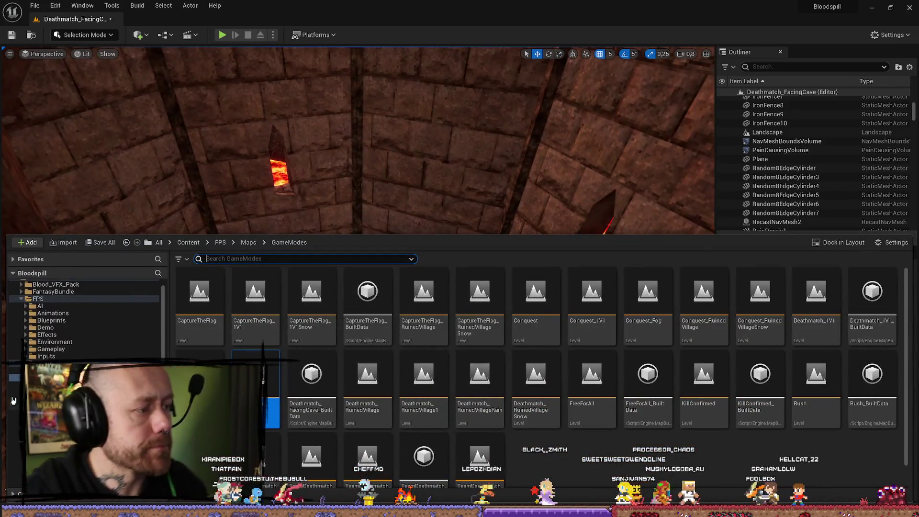
Step: Save all changed levels and assets, then return the Content Drawer to the FPS folder
{"action": "left_click", "coordinate": [35, 5]}
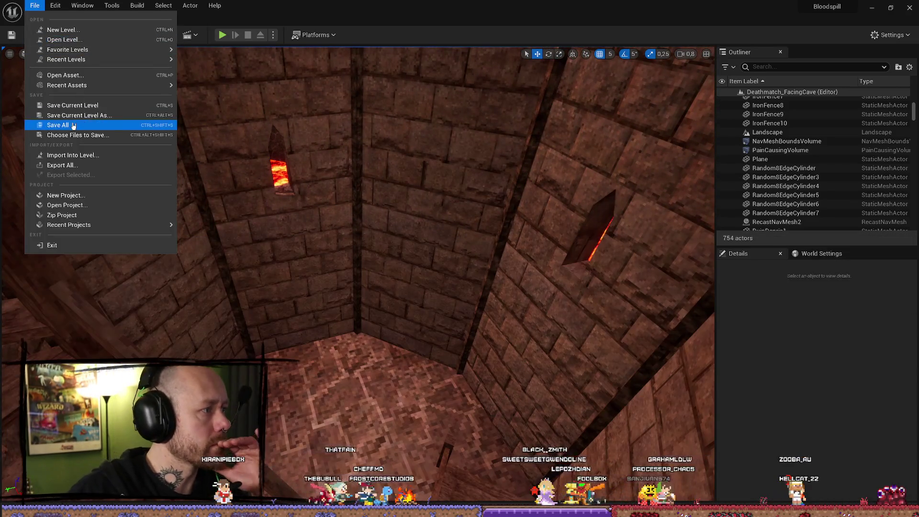
{"action": "left_click", "coordinate": [72, 125]}
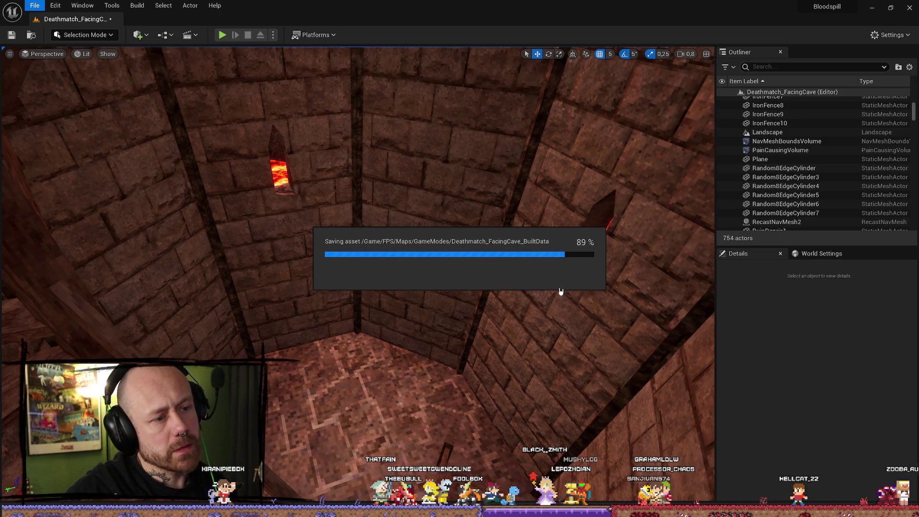
{"action": "key", "text": "ctrl+space"}
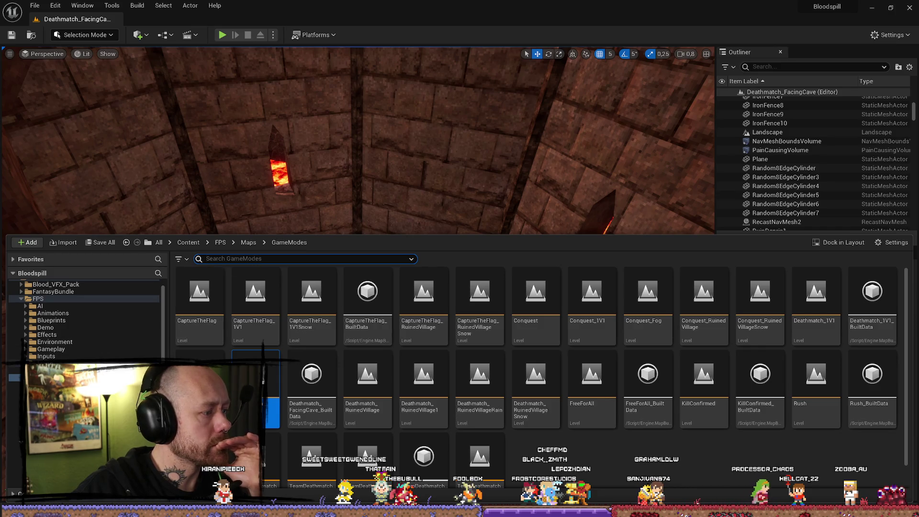
{"action": "key", "text": "alt+Left"}
{"action": "key", "text": "alt+Left"}
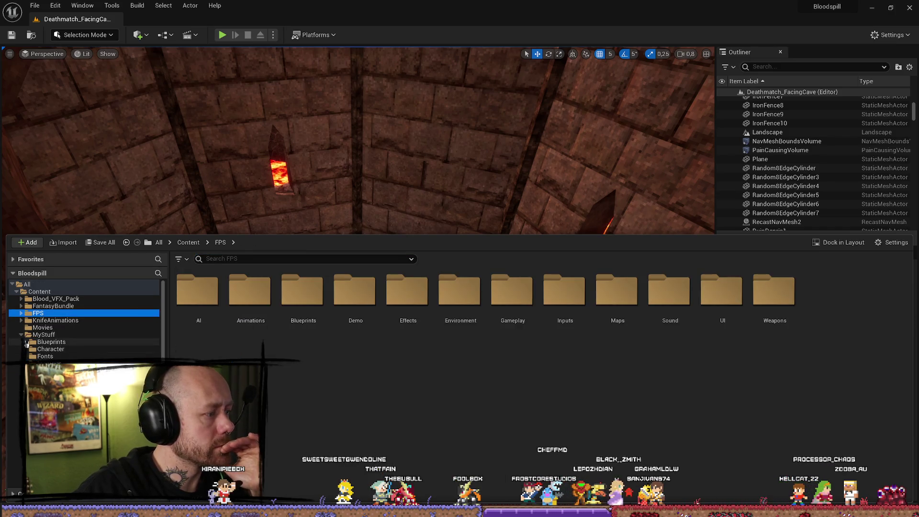
Step: Search MyStuff for 'torch' and drop Torch_BP onto the tower's inner wall
{"action": "left_click", "coordinate": [21, 334]}
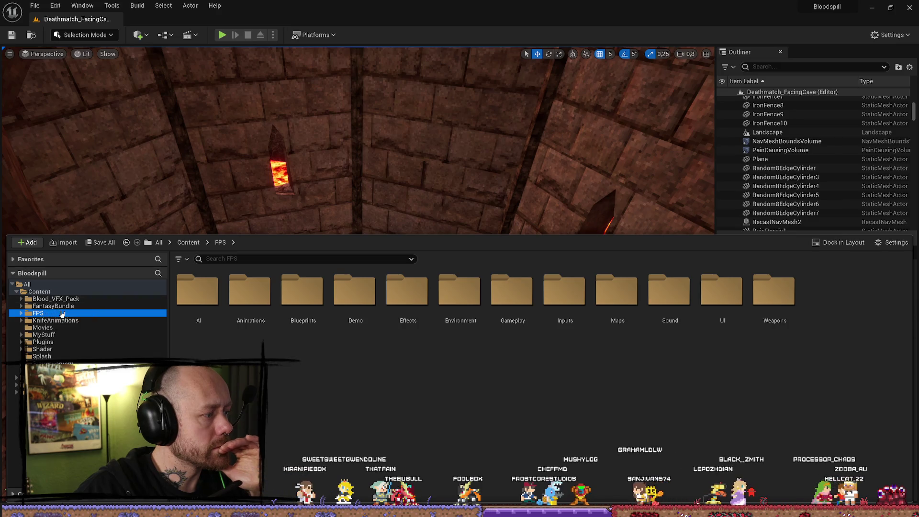
{"action": "left_click", "coordinate": [45, 335]}
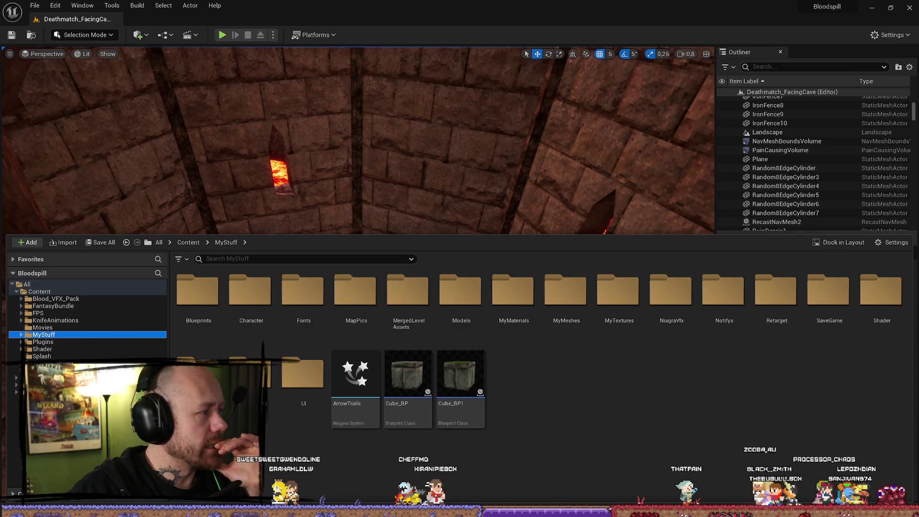
{"action": "mouse_move", "coordinate": [452, 201]}
{"action": "left_mouse_down"}
{"action": "mouse_move", "coordinate": [440, 163]}
{"action": "mouse_move", "coordinate": [455, 185]}
{"action": "left_mouse_up"}
{"action": "key", "text": "ctrl+space"}
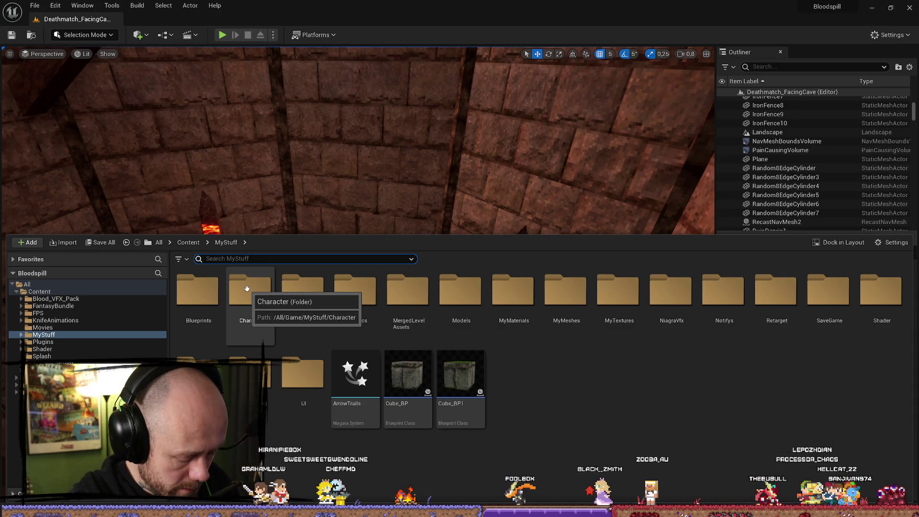
{"action": "type", "text": "torc"}
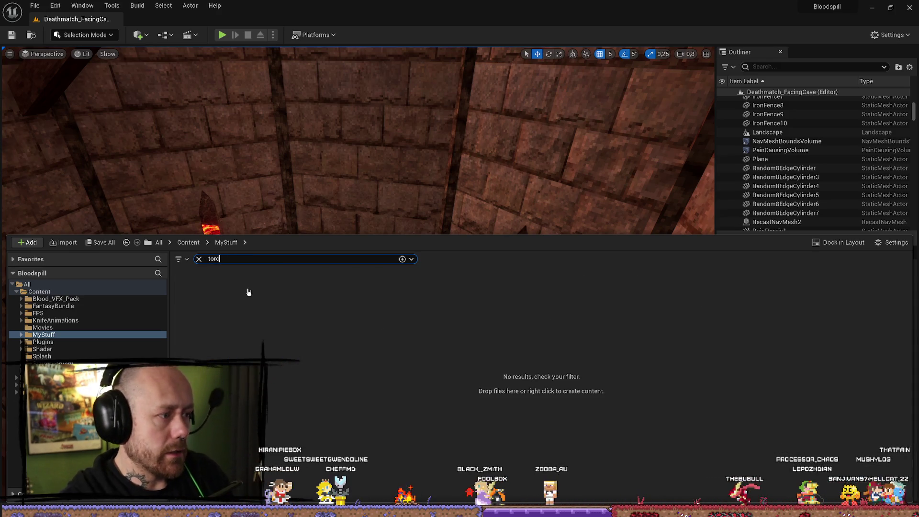
{"action": "type", "text": "h"}
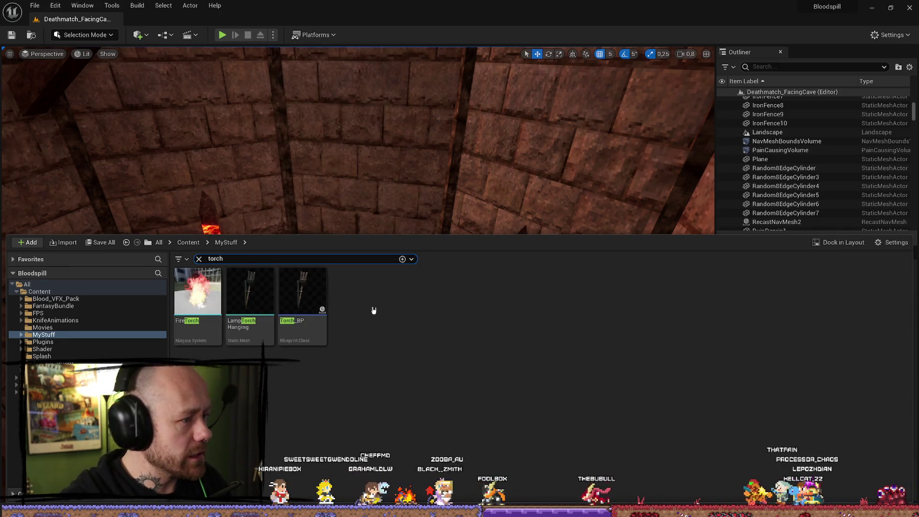
{"action": "left_click_drag", "start_coordinate": [348, 188], "coordinate": [367, 282]}
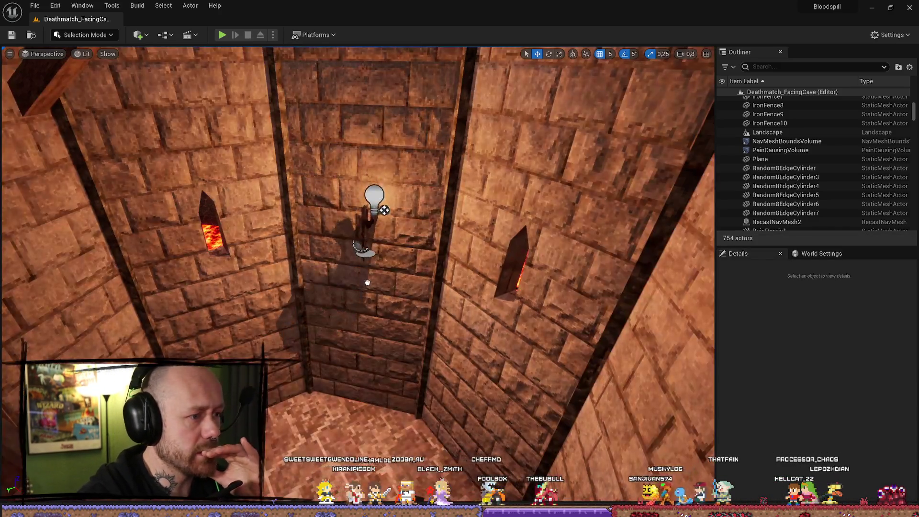
Step: Position the wall torch, turned 40° and raised higher, then launch Play-in-Editor with Alt+P
{"action": "left_click_drag", "start_coordinate": [366, 336], "coordinate": [364, 348]}
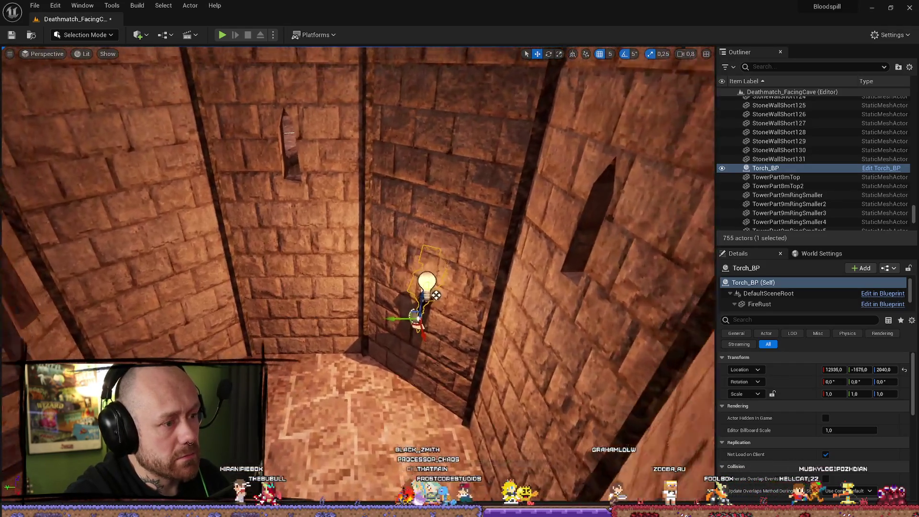
{"action": "left_click_drag", "start_coordinate": [430, 287], "coordinate": [431, 225]}
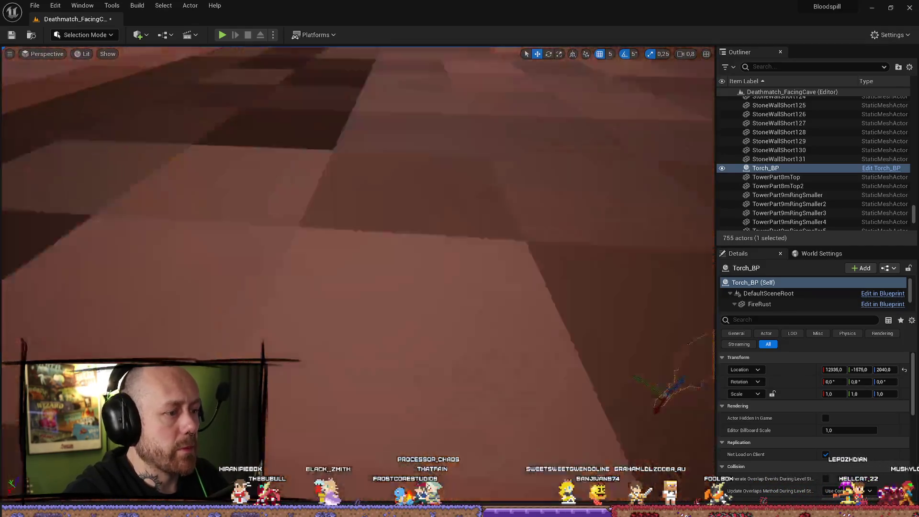
{"action": "key", "text": "f"}
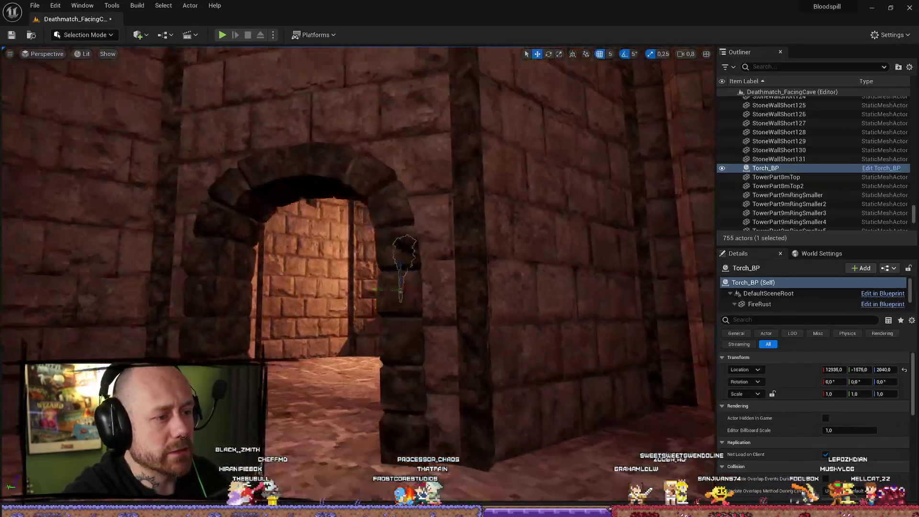
{"action": "scroll", "coordinate": [424, 278], "scroll_direction": "up", "scroll_amount": 10}
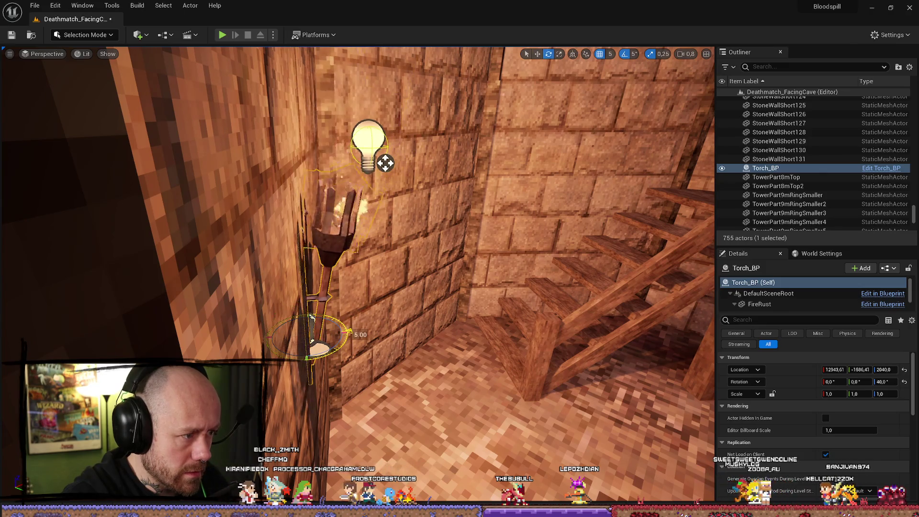
{"action": "key", "text": "w"}
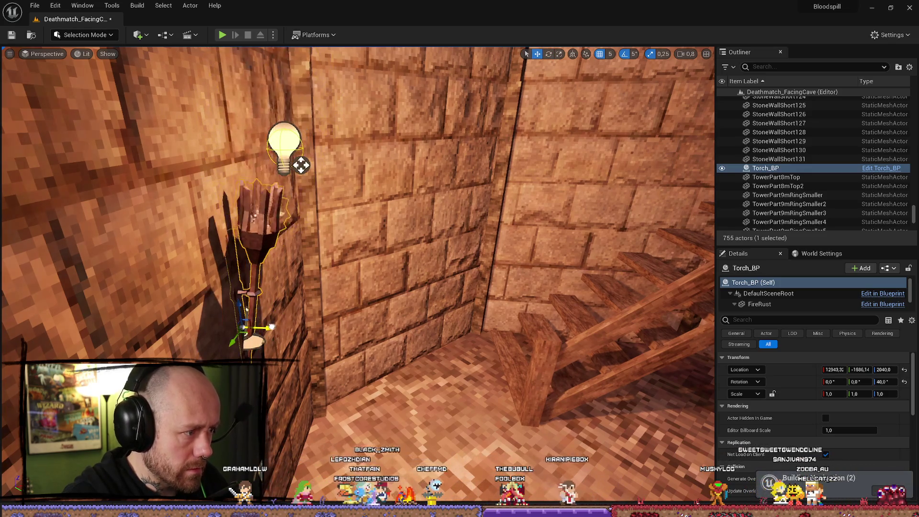
{"action": "left_click_drag", "start_coordinate": [376, 325], "coordinate": [376, 326]}
{"action": "left_click", "coordinate": [421, 304]}
{"action": "left_click_drag", "start_coordinate": [422, 305], "coordinate": [422, 305]}
{"action": "key", "text": "alt+p"}
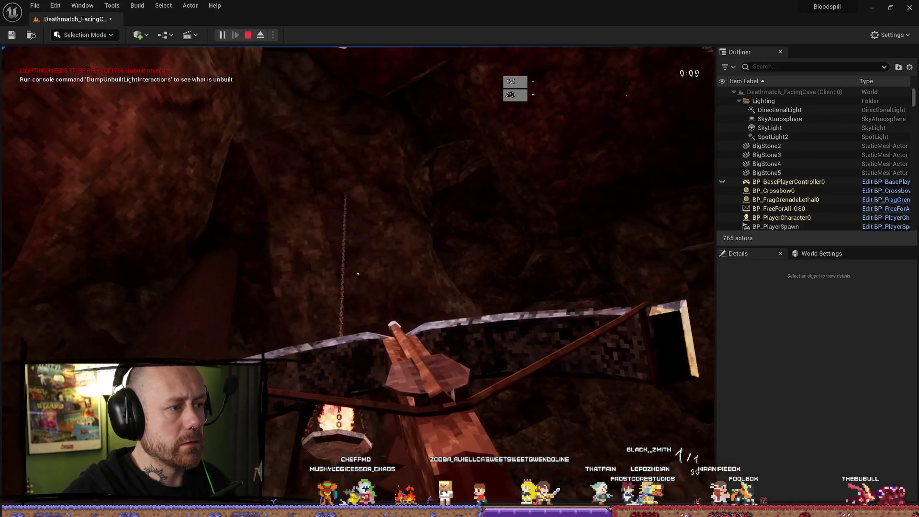
Step: Walk across the cave and bridge, through the castle archway to the torch-lit wall, then stop playtesting
{"action": "key", "text": "w"}
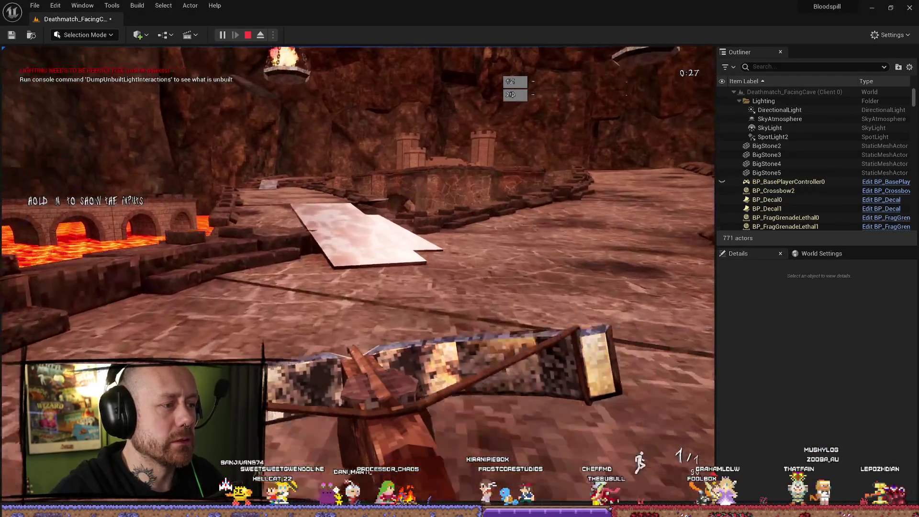
{"action": "key", "text": "w"}
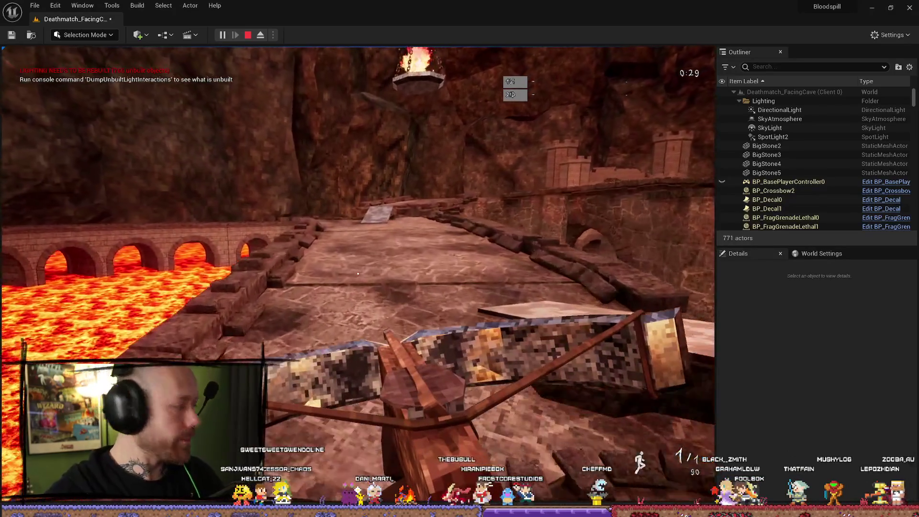
{"action": "key", "text": "w"}
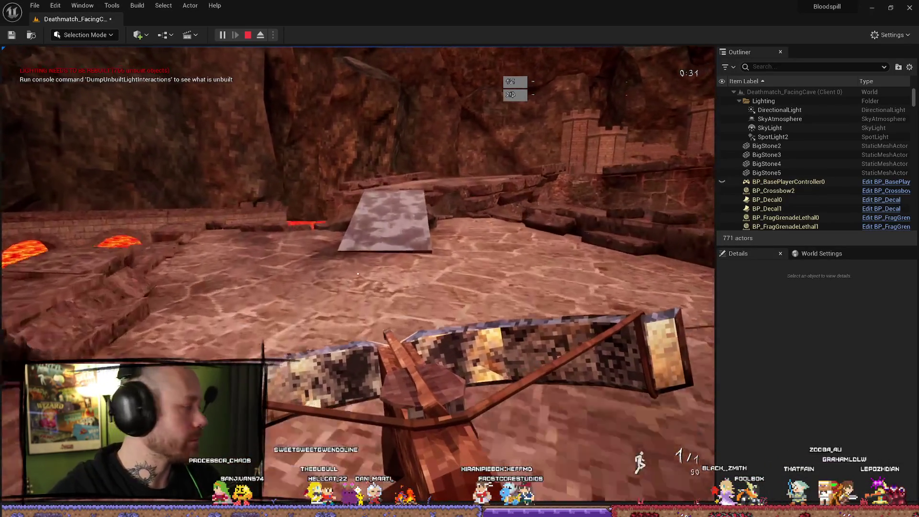
{"action": "key", "text": "w"}
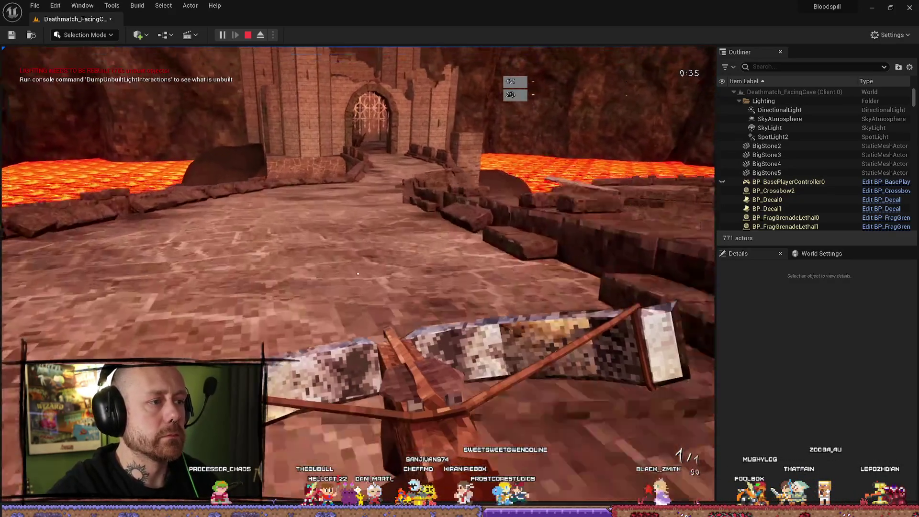
{"action": "key", "text": "w"}
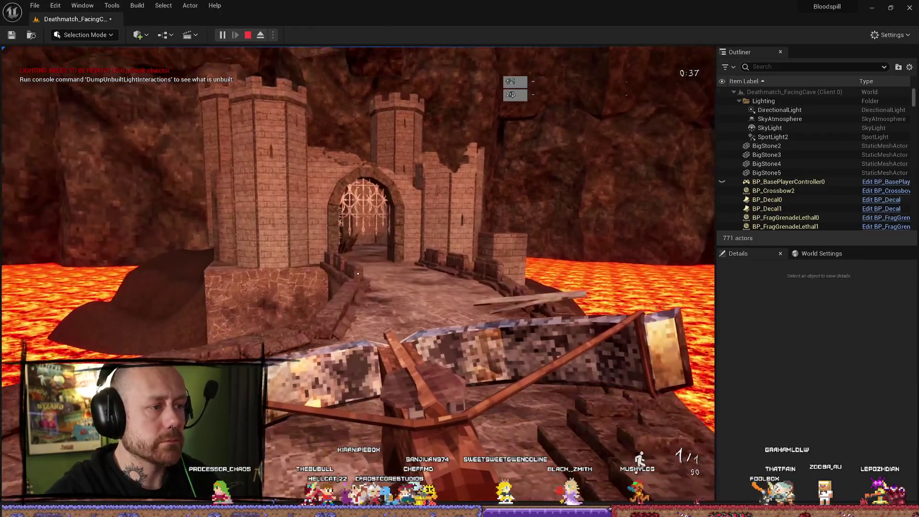
{"action": "key", "text": "w"}
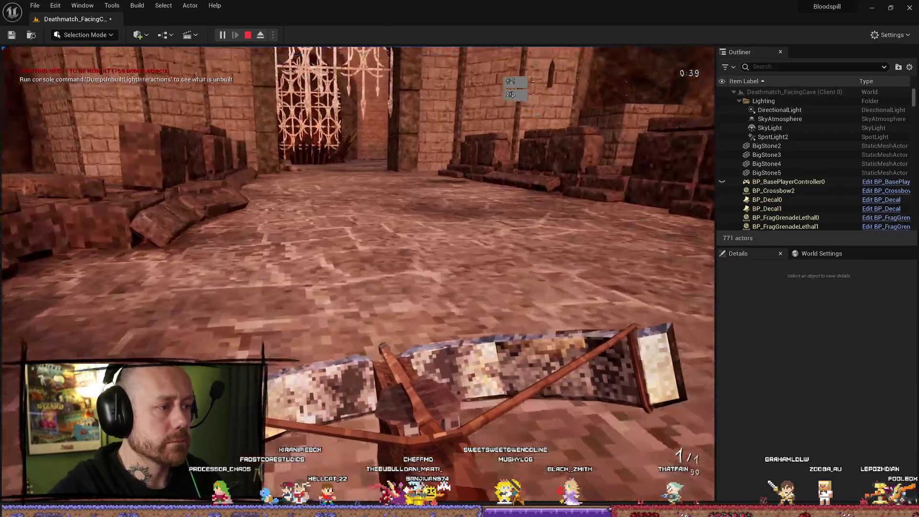
{"action": "key", "text": "w"}
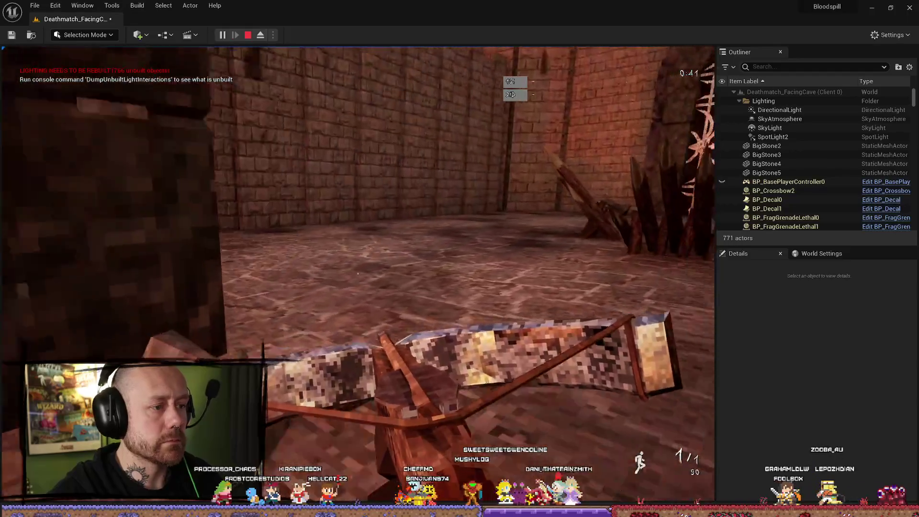
{"action": "key", "text": "w"}
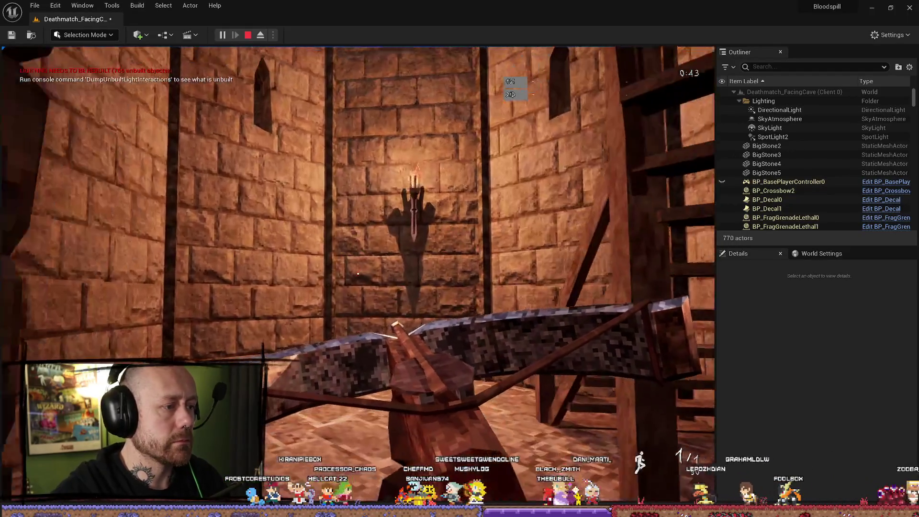
{"action": "key", "text": "w"}
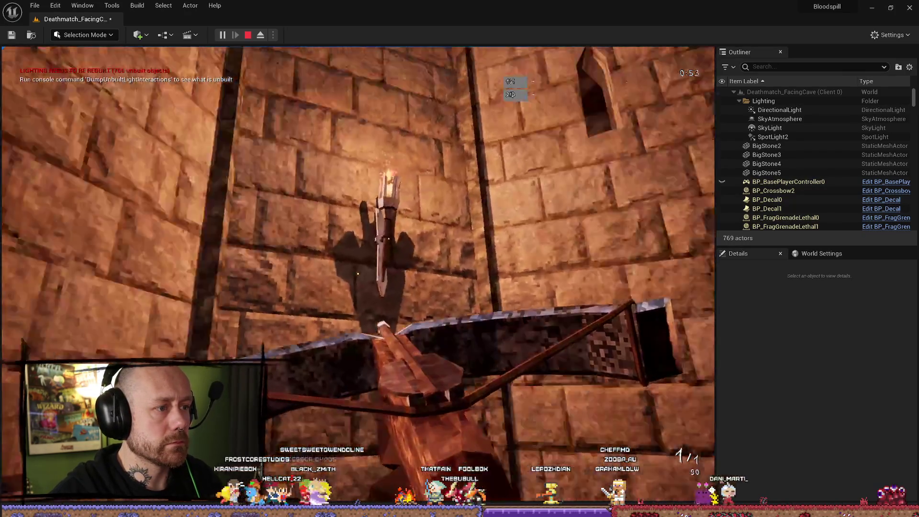
{"action": "key", "text": "Escape"}
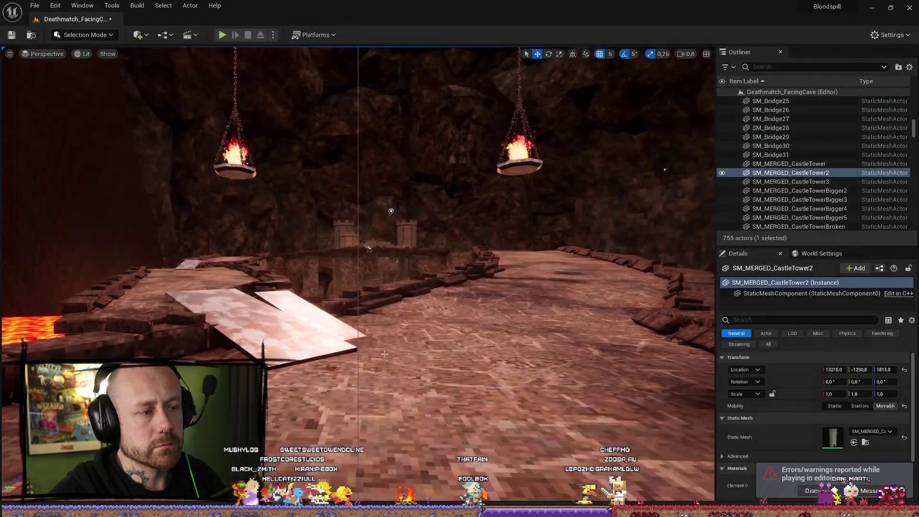
Step: Frame the castle tower gate and inspect it in Light Complexity view
{"action": "key", "text": "f"}
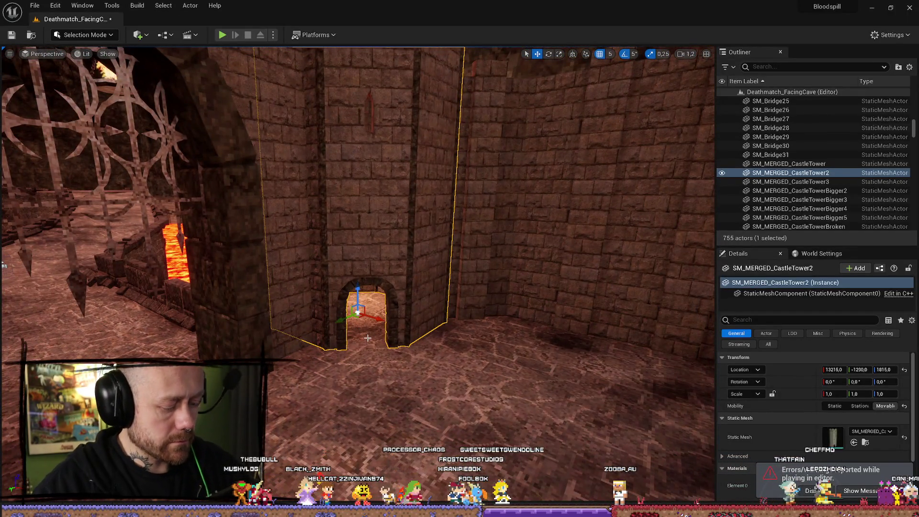
{"action": "key", "text": "alt+7"}
{"action": "scroll", "coordinate": [358, 273], "scroll_direction": "up", "scroll_amount": 5}
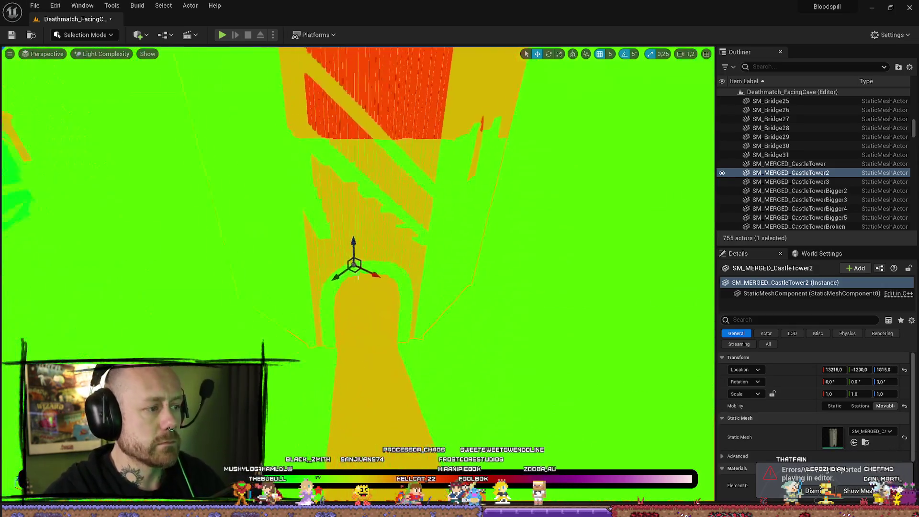
{"action": "scroll", "coordinate": [358, 273], "scroll_direction": "down", "scroll_amount": 5}
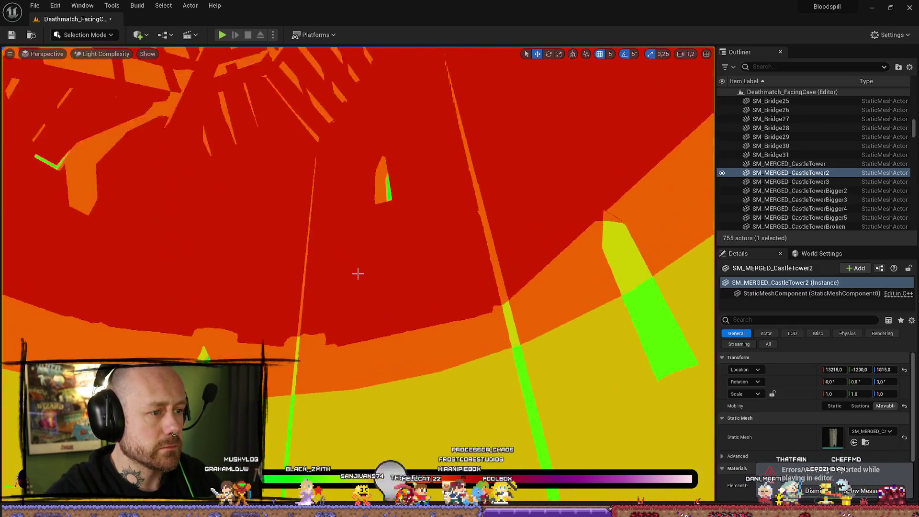
{"action": "scroll", "coordinate": [358, 274], "scroll_direction": "down", "scroll_amount": 6}
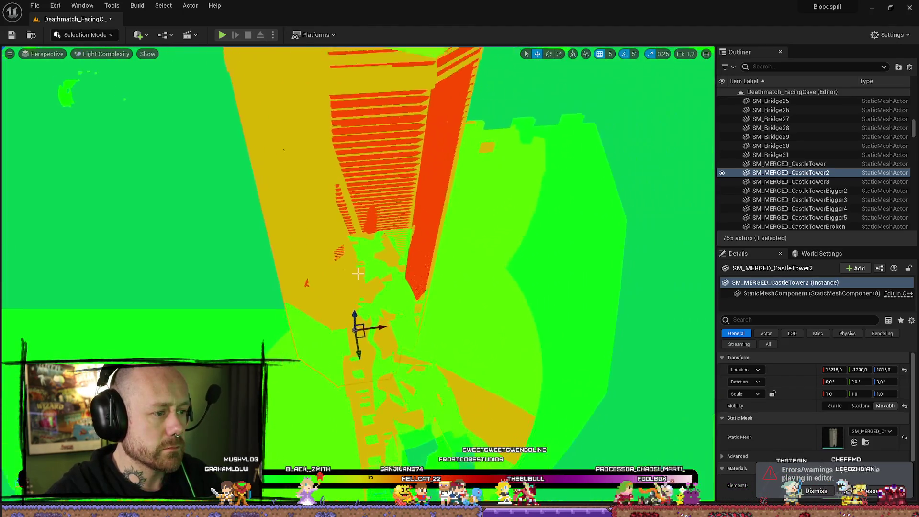
{"action": "scroll", "coordinate": [358, 274], "scroll_direction": "up", "scroll_amount": 6}
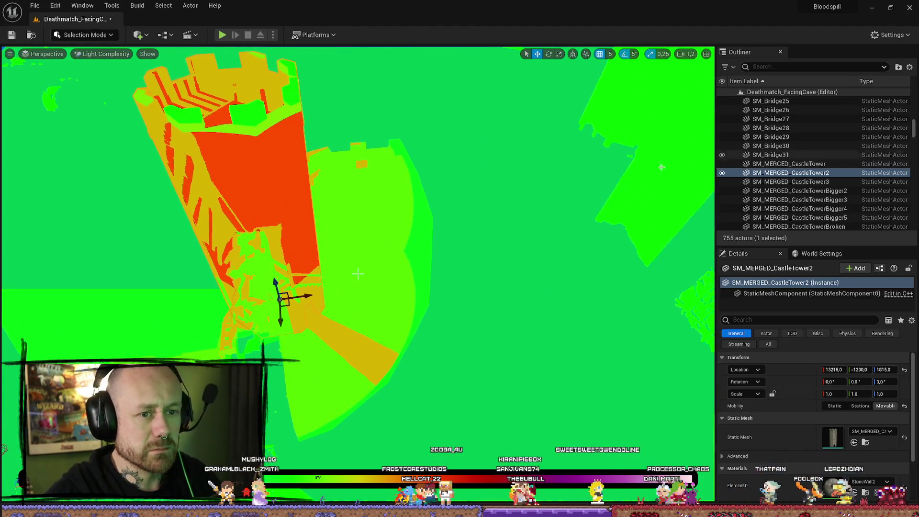
{"action": "scroll", "coordinate": [358, 274], "scroll_direction": "up", "scroll_amount": 3}
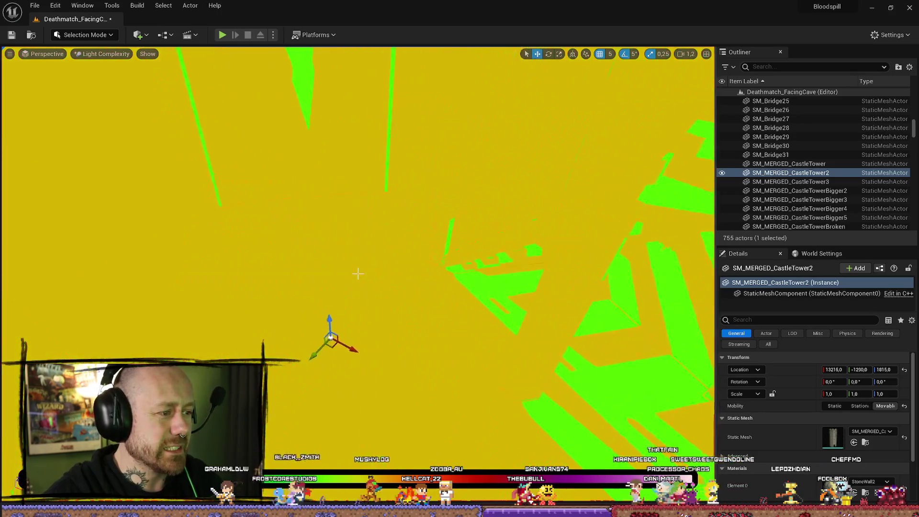
{"action": "scroll", "coordinate": [358, 274], "scroll_direction": "down", "scroll_amount": 5}
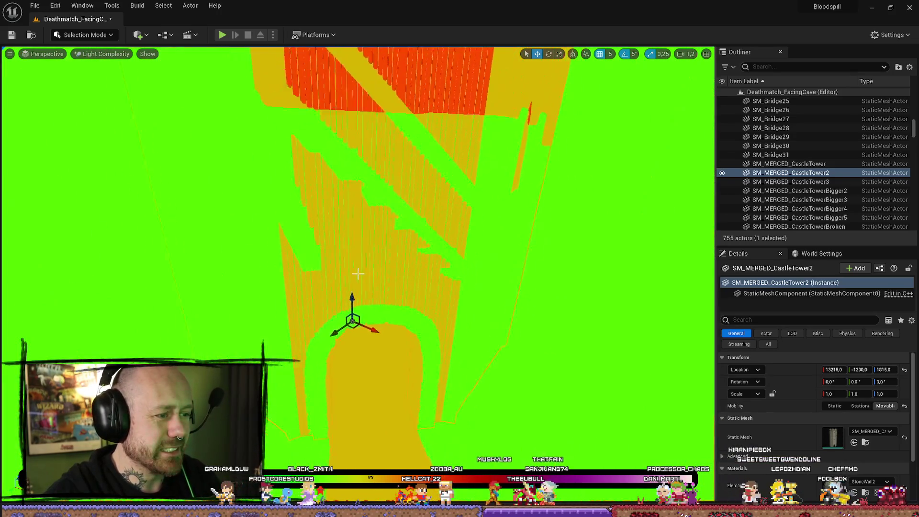
{"action": "scroll", "coordinate": [358, 273], "scroll_direction": "down", "scroll_amount": 2}
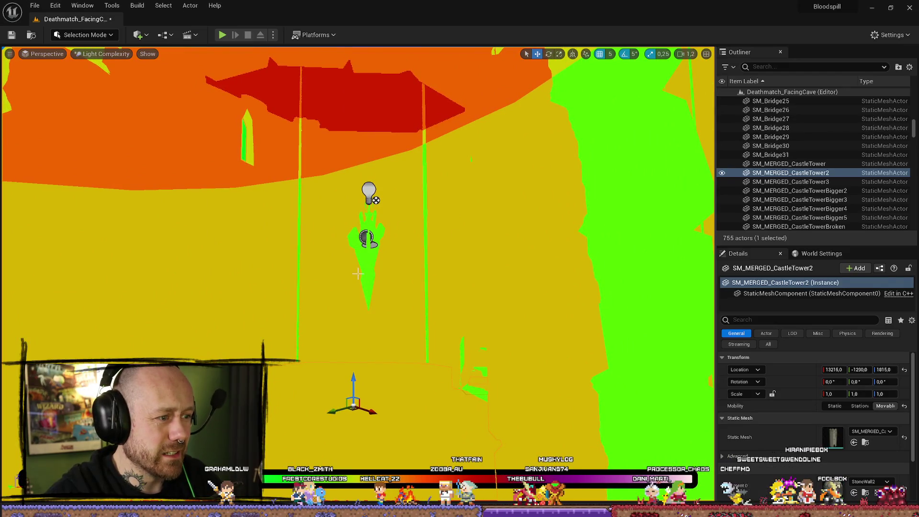
Step: Select and delete the Torch_BP wall torch, then orbit around the tower
{"action": "left_click", "coordinate": [358, 273]}
{"action": "scroll", "coordinate": [358, 273], "scroll_direction": "up", "scroll_amount": 1}
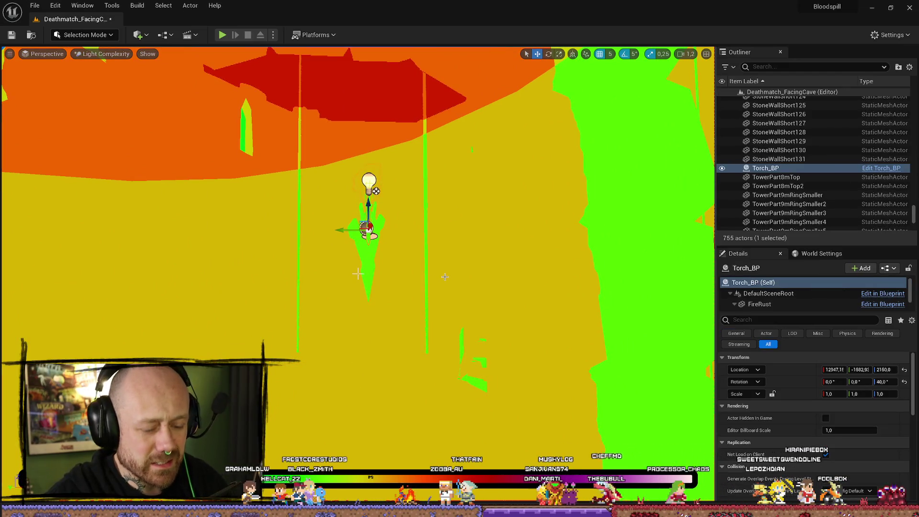
{"action": "key", "text": "Delete"}
{"action": "scroll", "coordinate": [358, 274], "scroll_direction": "down", "scroll_amount": 5}
{"action": "left_click_drag", "start_coordinate": [358, 274], "coordinate": [358, 274]}
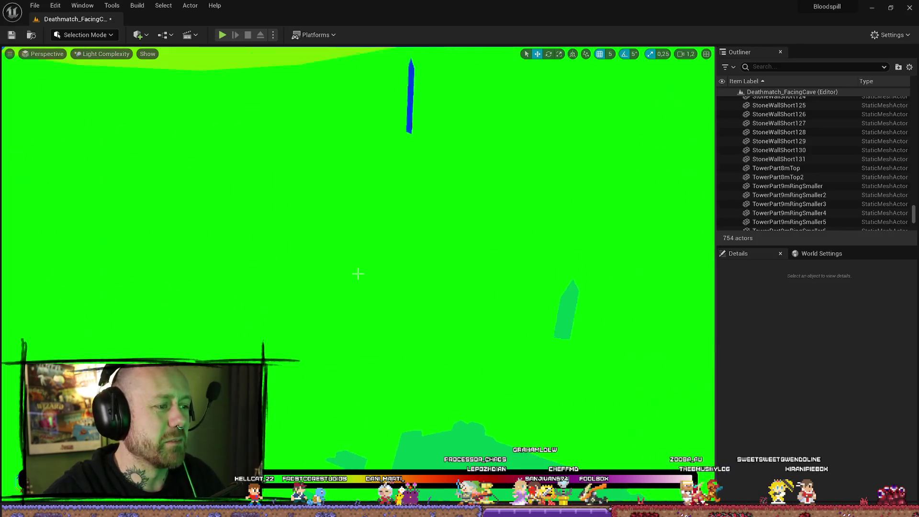
{"action": "left_click_drag", "start_coordinate": [433, 261], "coordinate": [432, 261]}
Step: Duplicate the Torch_BP blueprint and name the copy TorchWithoutLight_BP
{"action": "key", "text": "ctrl+space"}
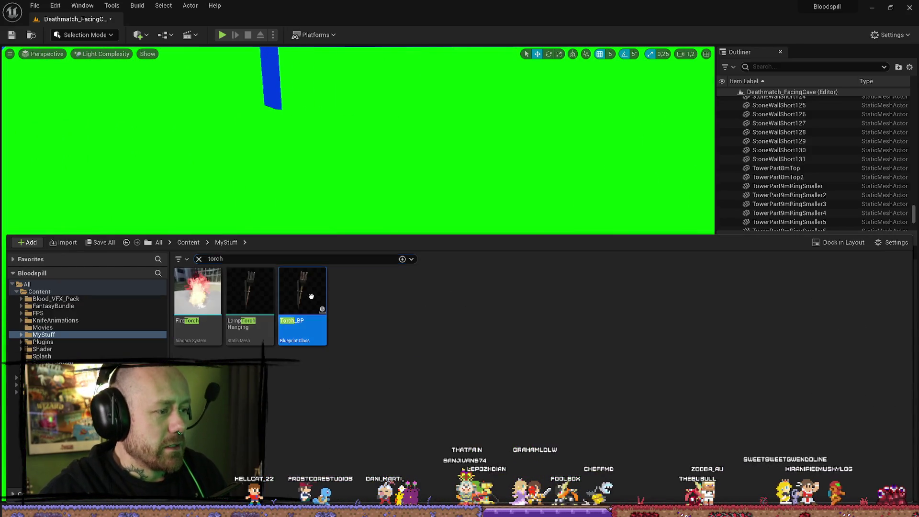
{"action": "right_click", "coordinate": [311, 297]}
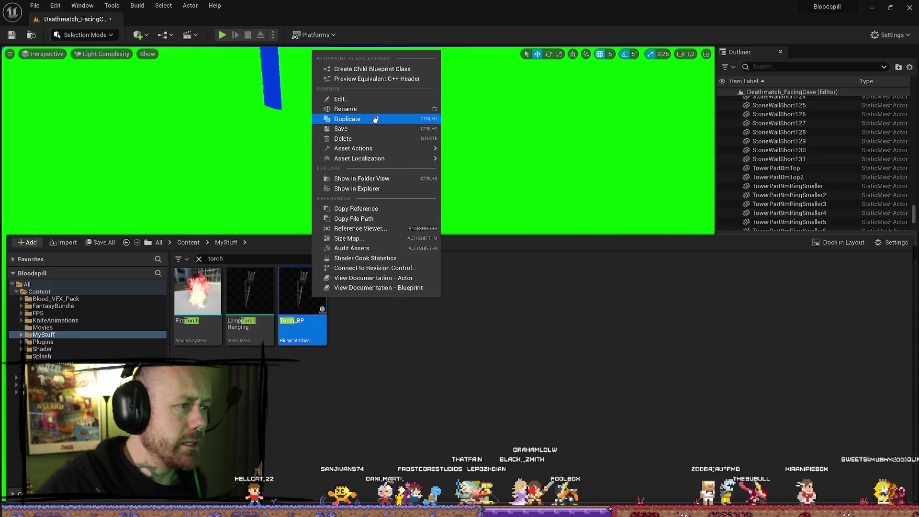
{"action": "left_click", "coordinate": [375, 118]}
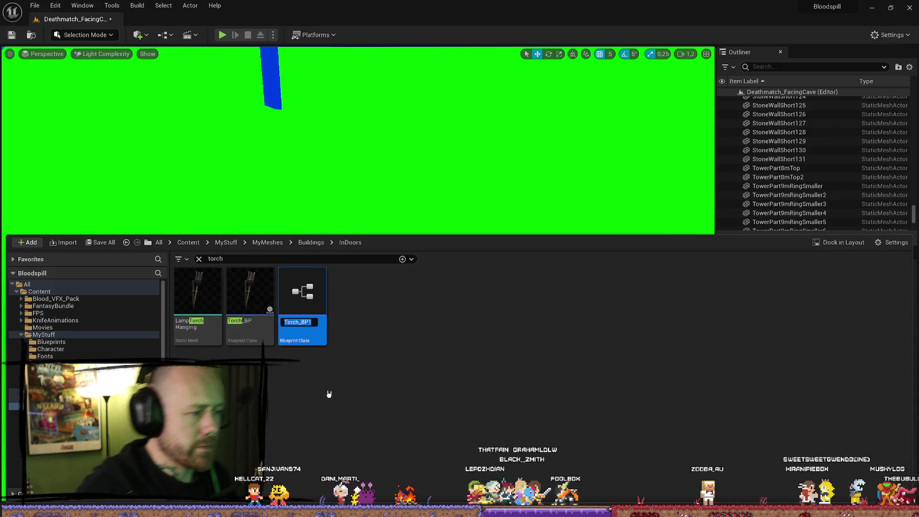
{"action": "key", "text": "End"}
{"action": "key", "text": "BackSpace"}
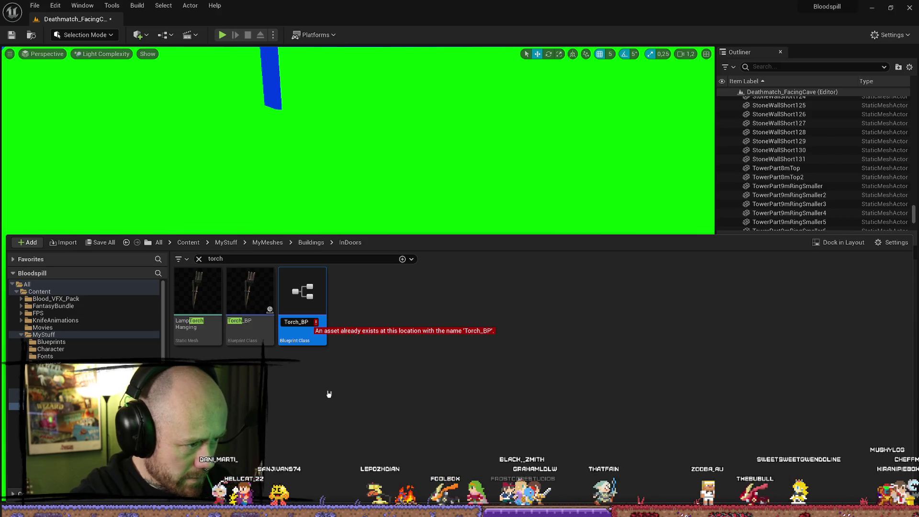
{"action": "key", "text": "BackSpace"}
{"action": "key", "text": "BackSpace"}
{"action": "key", "text": "BackSpace"}
{"action": "type", "text": "WithoutLig"}
{"action": "key", "text": "BackSpace"}
{"action": "key", "text": "BackSpace"}
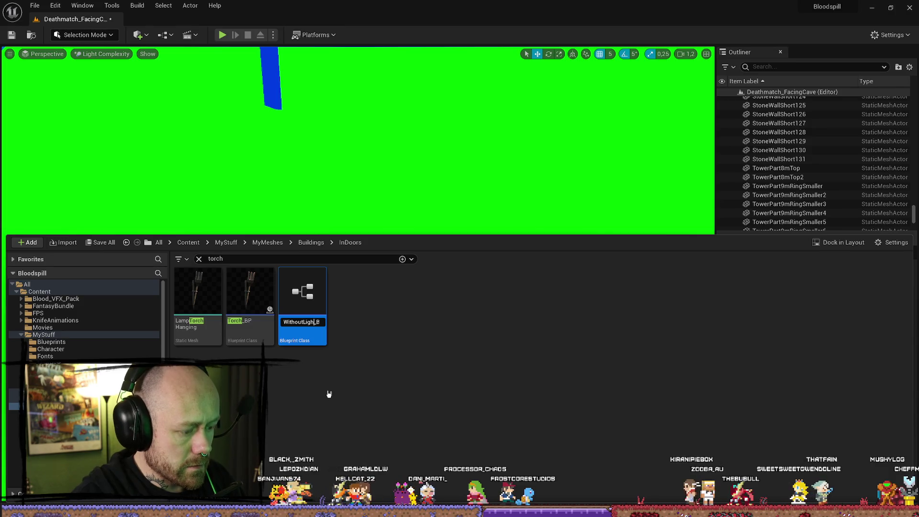
{"action": "type", "text": "t"}
{"action": "key", "text": "Return"}
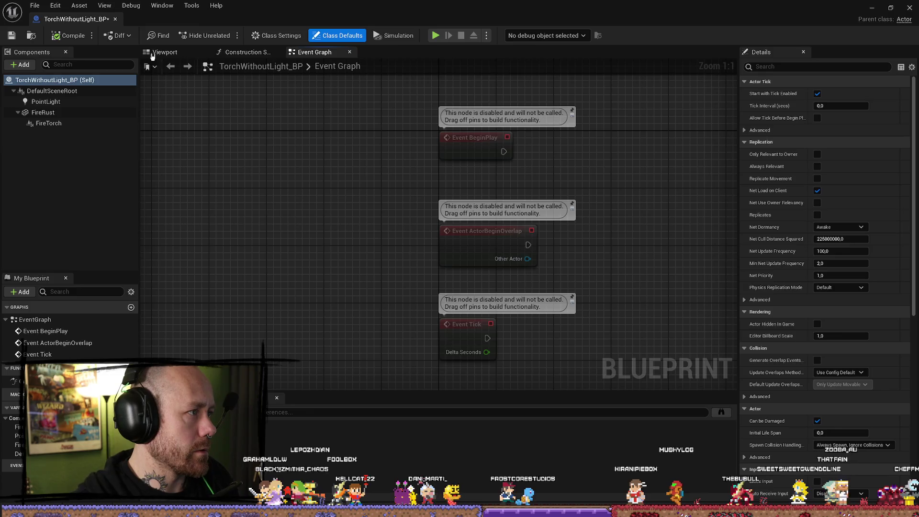
Step: Delete the PointLight component from TorchWithoutLight_BP, then compile, save and close the blueprint editor
{"action": "left_click", "coordinate": [153, 53]}
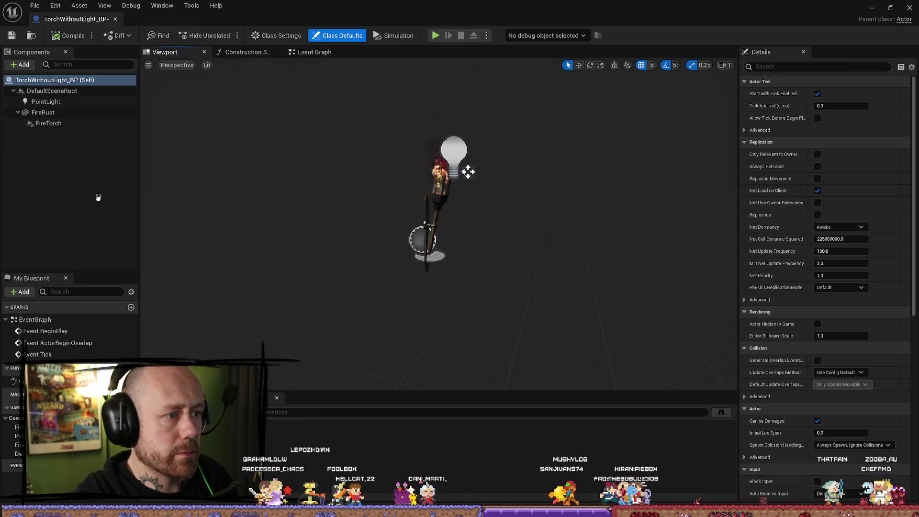
{"action": "left_click", "coordinate": [62, 101]}
{"action": "key", "text": "Delete"}
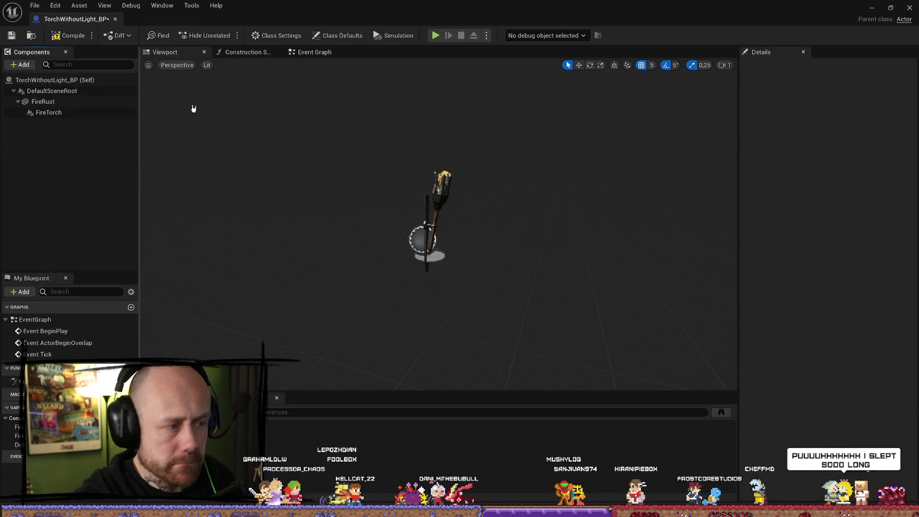
{"action": "left_click", "coordinate": [69, 35]}
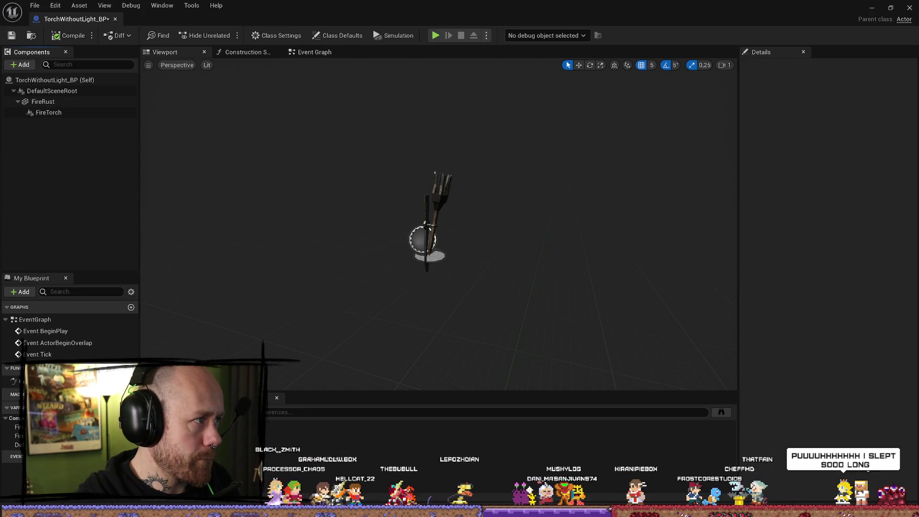
{"action": "left_click", "coordinate": [11, 36]}
{"action": "mouse_move", "coordinate": [662, 169]}
{"action": "left_mouse_down"}
{"action": "mouse_move", "coordinate": [651, 170]}
{"action": "mouse_move", "coordinate": [679, 172]}
{"action": "mouse_move", "coordinate": [661, 169]}
{"action": "left_mouse_up"}
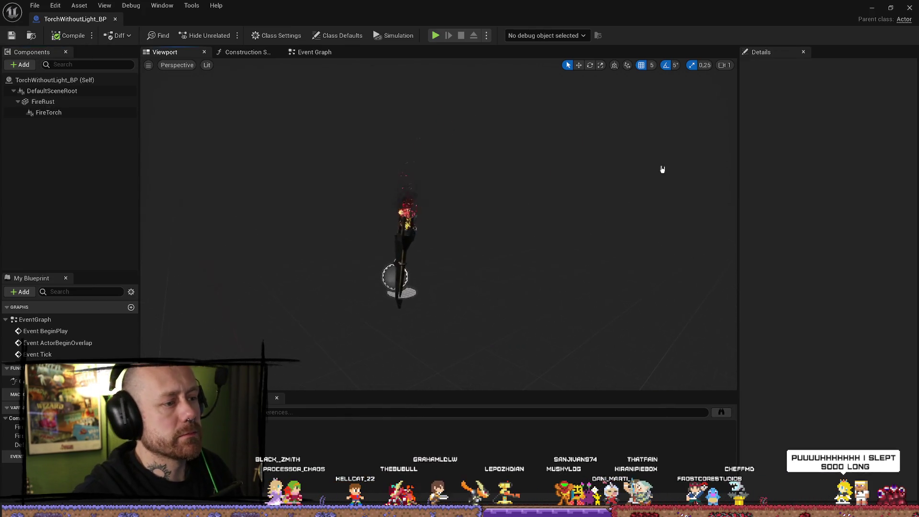
{"action": "left_click", "coordinate": [909, 8]}
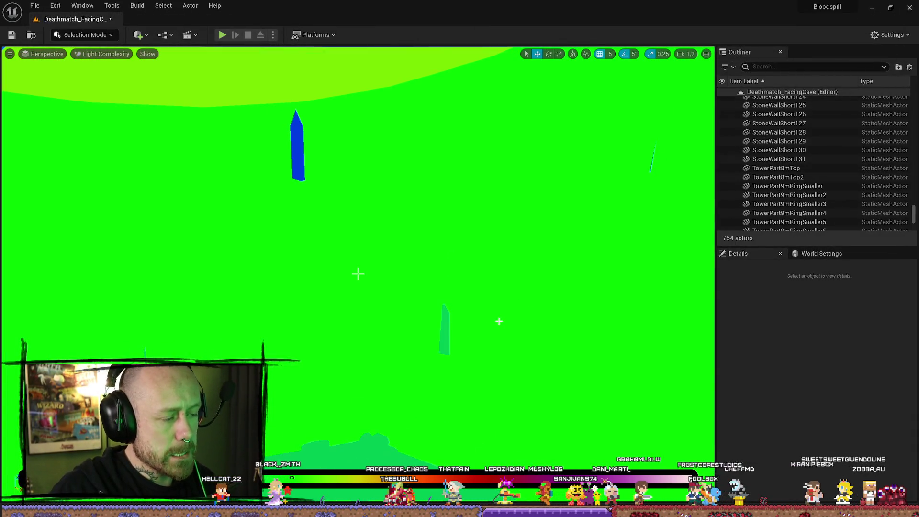
Step: Switch to Lit view and drop a TorchWithoutLight_BP torch onto the tower's inner wall
{"action": "key", "text": "alt+4"}
{"action": "left_click_drag", "start_coordinate": [499, 321], "coordinate": [402, 351]}
{"action": "key", "text": "ctrl+space"}
{"action": "mouse_move", "coordinate": [301, 304]}
{"action": "left_mouse_down"}
{"action": "mouse_move", "coordinate": [380, 222]}
{"action": "mouse_move", "coordinate": [395, 272]}
{"action": "left_mouse_up"}
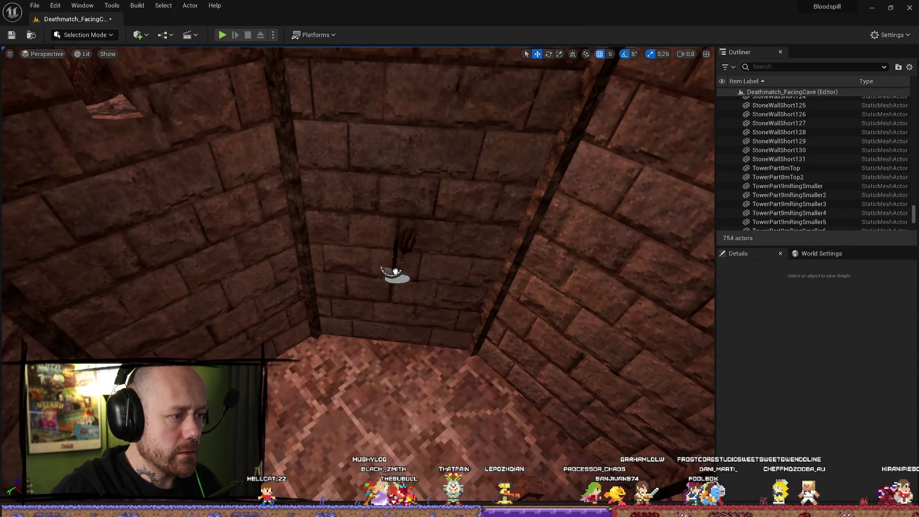
{"action": "left_click_drag", "start_coordinate": [394, 315], "coordinate": [394, 314]}
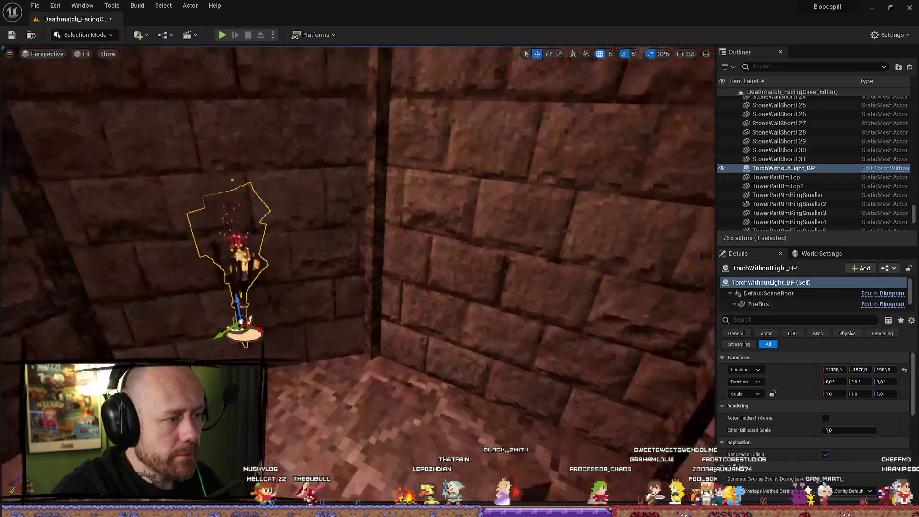
Step: Rotate the wall torch 45 degrees and adjust its position, checking it from closer views
{"action": "key", "text": "e"}
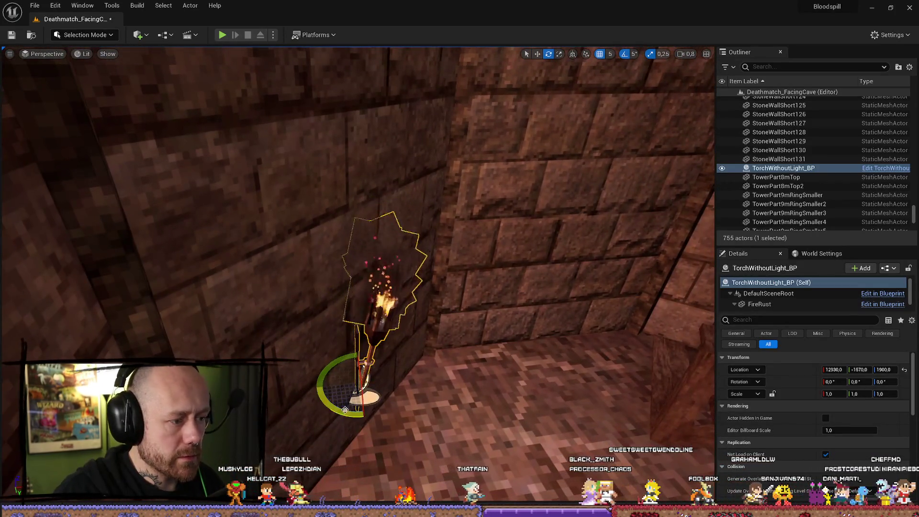
{"action": "key", "text": "w"}
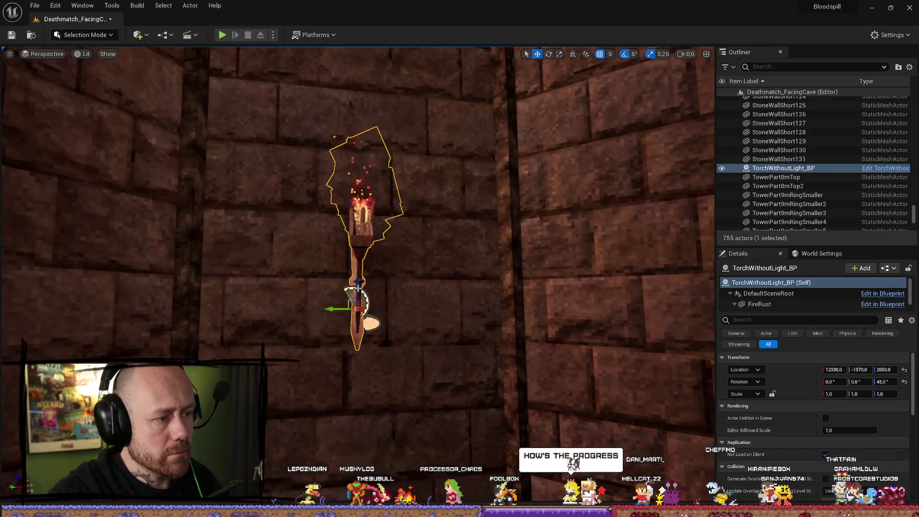
{"action": "mouse_move", "coordinate": [384, 287]}
{"action": "left_mouse_down"}
{"action": "mouse_move", "coordinate": [354, 294]}
{"action": "mouse_move", "coordinate": [306, 230]}
{"action": "mouse_move", "coordinate": [335, 268]}
{"action": "left_mouse_up"}
{"action": "left_click", "coordinate": [384, 287]}
{"action": "left_click_drag", "start_coordinate": [334, 302], "coordinate": [387, 254]}
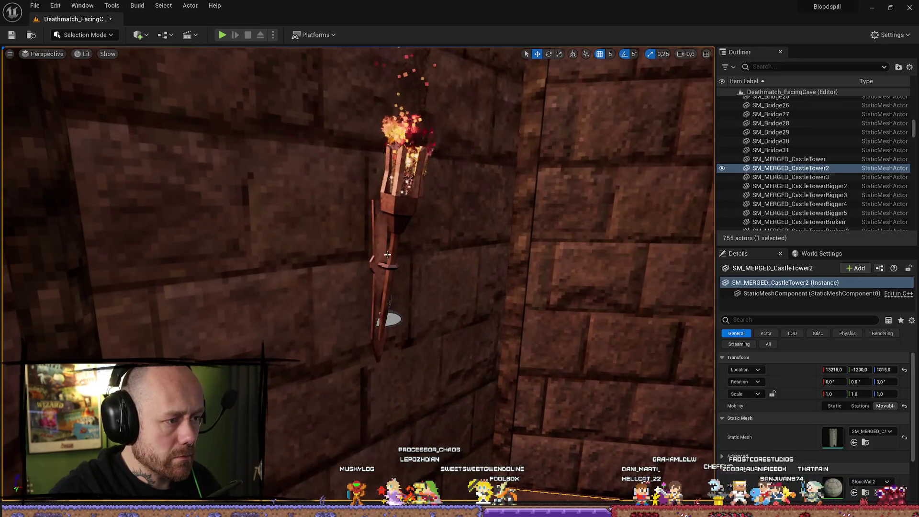
{"action": "left_click", "coordinate": [388, 263]}
{"action": "mouse_move", "coordinate": [381, 221]}
{"action": "left_mouse_down"}
{"action": "mouse_move", "coordinate": [368, 191]}
{"action": "mouse_move", "coordinate": [363, 206]}
{"action": "mouse_move", "coordinate": [485, 244]}
{"action": "left_mouse_up"}
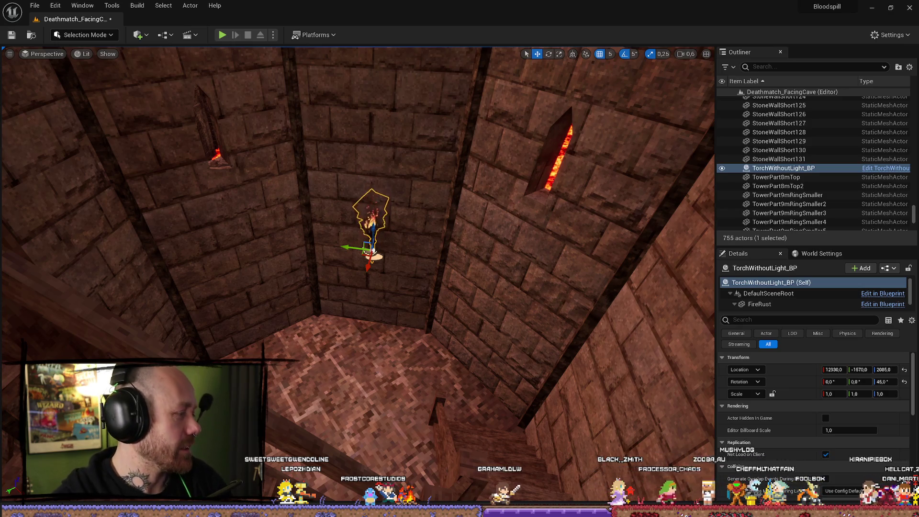
Step: Fly the camera from the tower over the lava pit into the castle courtyard, then Play in Editor
{"action": "mouse_move", "coordinate": [373, 252]}
{"action": "left_mouse_down"}
{"action": "mouse_move", "coordinate": [364, 268]}
{"action": "mouse_move", "coordinate": [345, 249]}
{"action": "mouse_move", "coordinate": [364, 229]}
{"action": "left_mouse_up"}
{"action": "scroll", "coordinate": [354, 240], "scroll_direction": "up", "scroll_amount": 2}
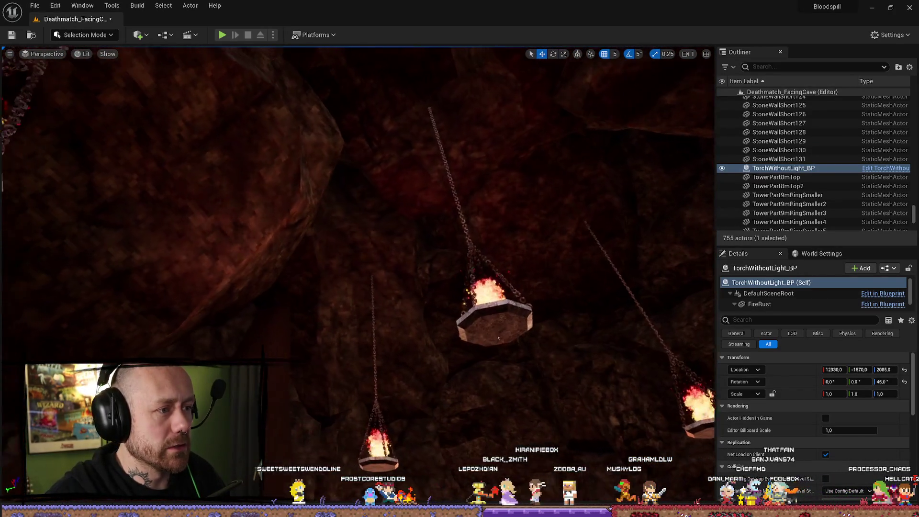
{"action": "mouse_move", "coordinate": [473, 343]}
{"action": "left_mouse_down"}
{"action": "mouse_move", "coordinate": [645, 351]}
{"action": "mouse_move", "coordinate": [475, 382]}
{"action": "left_mouse_up"}
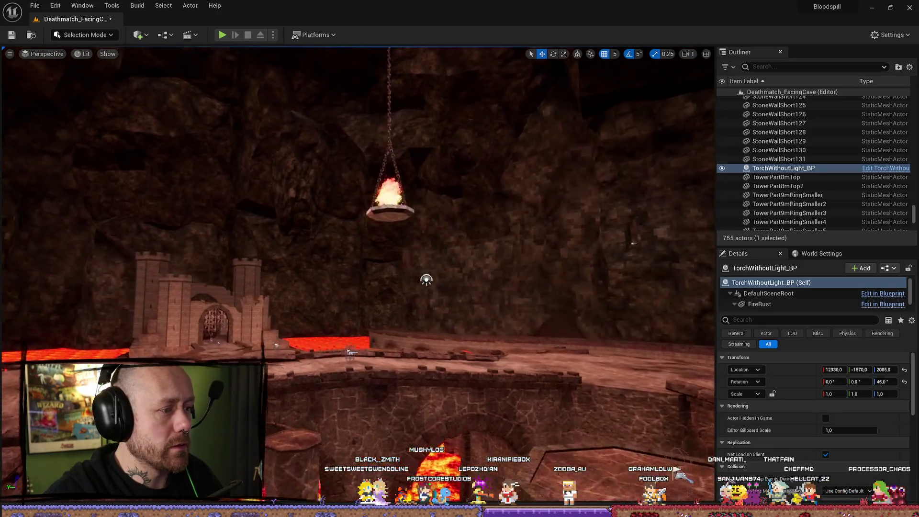
{"action": "left_click_drag", "start_coordinate": [471, 380], "coordinate": [412, 380]}
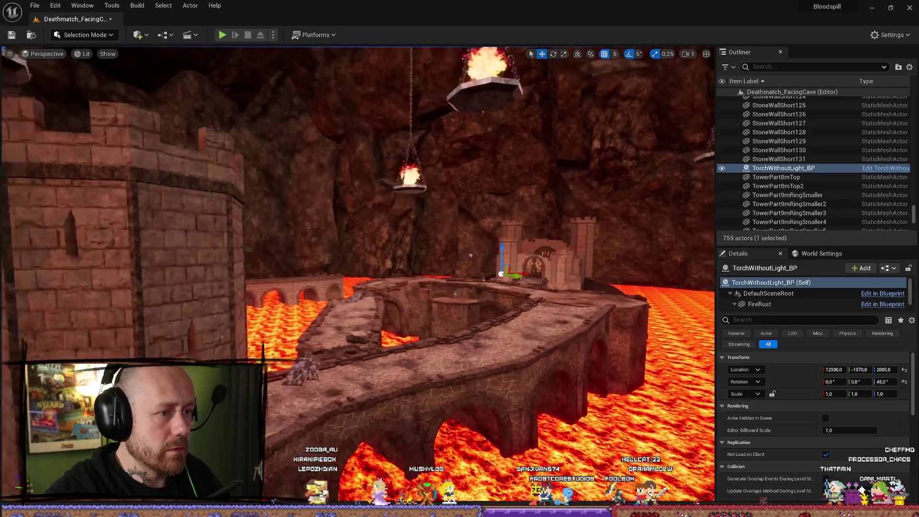
{"action": "mouse_move", "coordinate": [470, 255]}
{"action": "left_mouse_down"}
{"action": "mouse_move", "coordinate": [393, 275]}
{"action": "mouse_move", "coordinate": [373, 242]}
{"action": "left_mouse_up"}
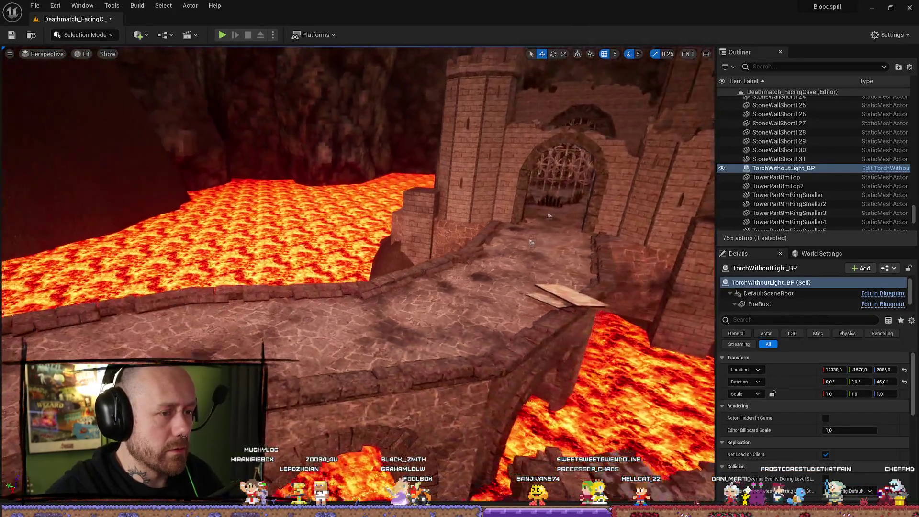
{"action": "mouse_move", "coordinate": [374, 242]}
{"action": "left_mouse_down"}
{"action": "mouse_move", "coordinate": [411, 309]}
{"action": "mouse_move", "coordinate": [325, 353]}
{"action": "left_mouse_up"}
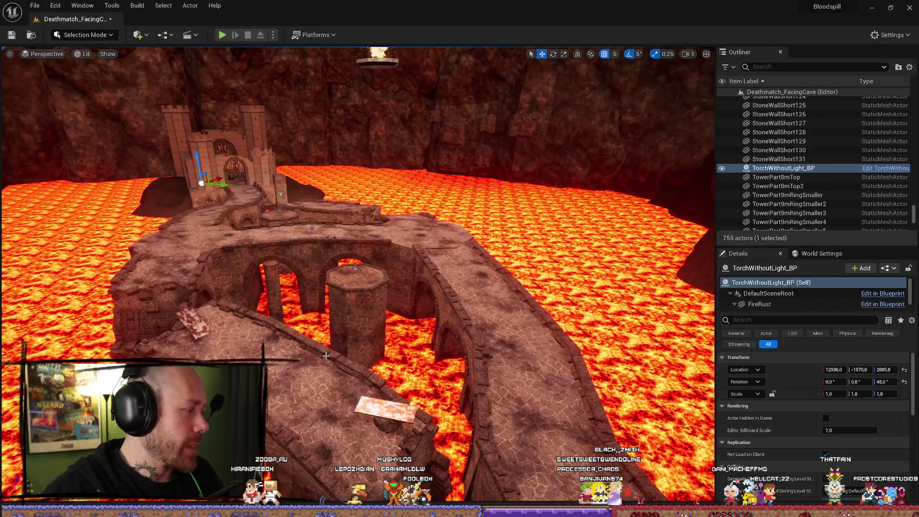
{"action": "key", "text": "alt+p"}
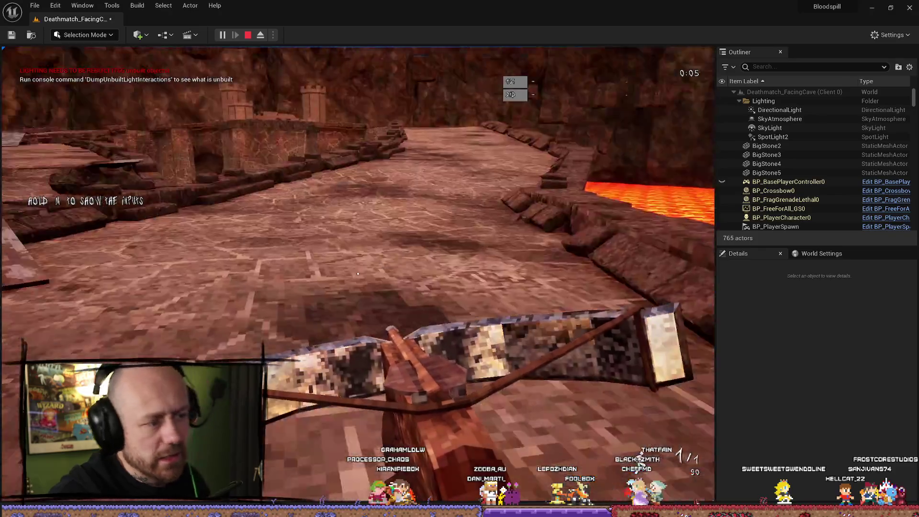
Step: Walk the player past the spikes and over the lava bridge toward the castle, then stop the playtest
{"action": "key", "text": "w"}
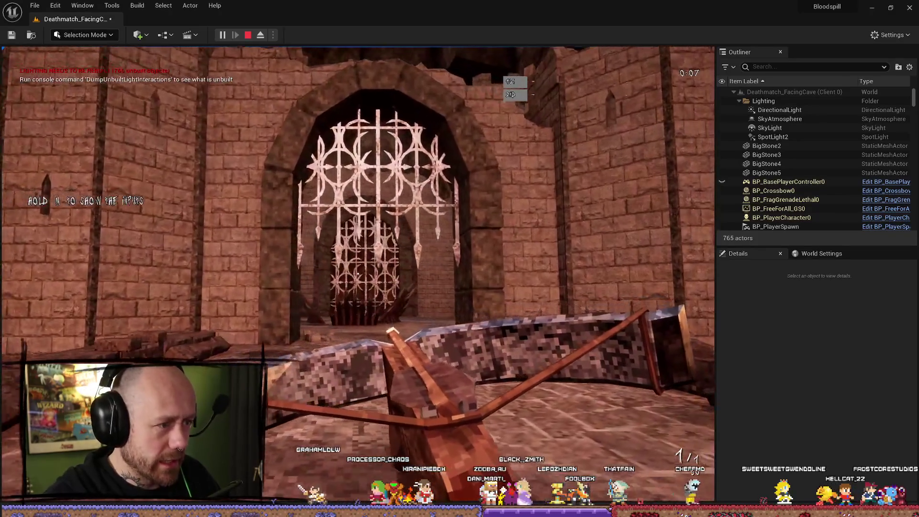
{"action": "key", "text": "w"}
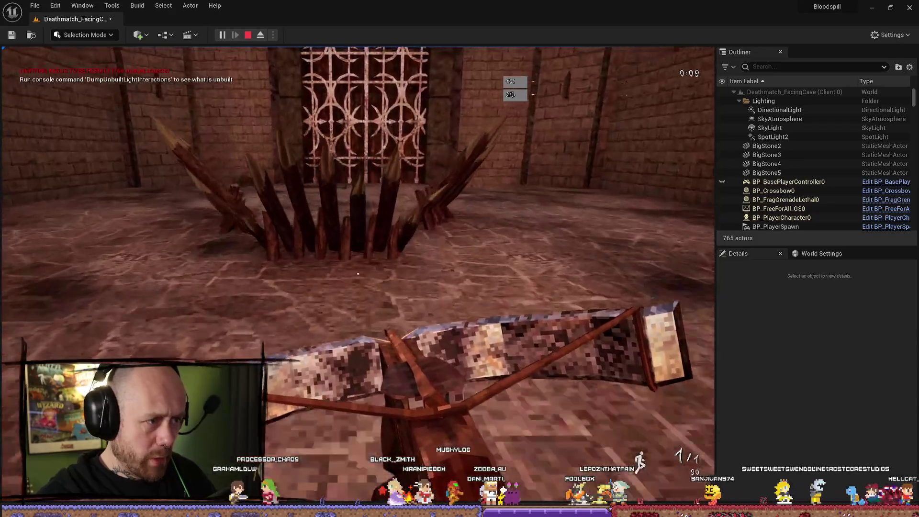
{"action": "key", "text": "w"}
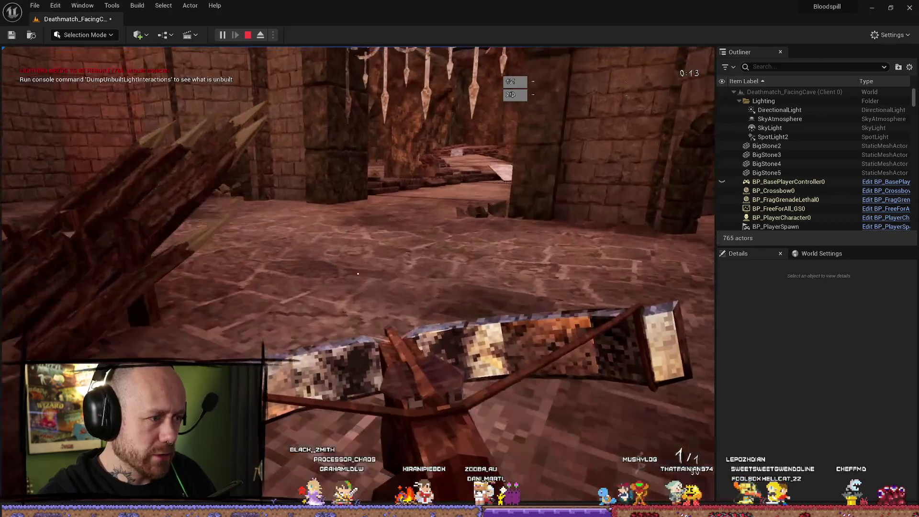
{"action": "key", "text": "w"}
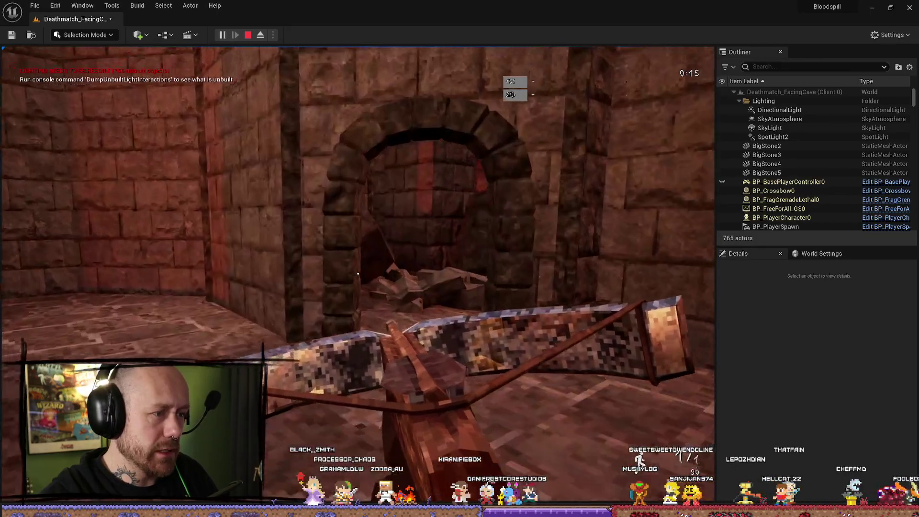
{"action": "key", "text": "w"}
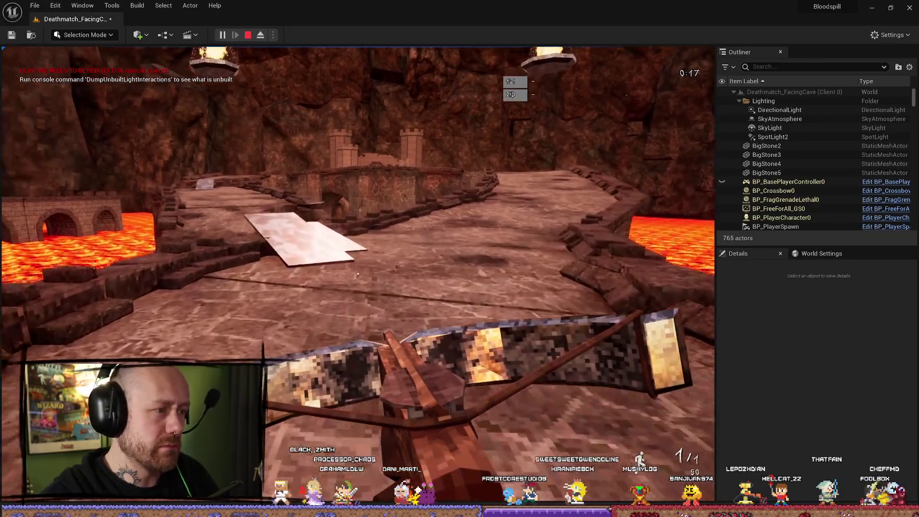
{"action": "key", "text": "w"}
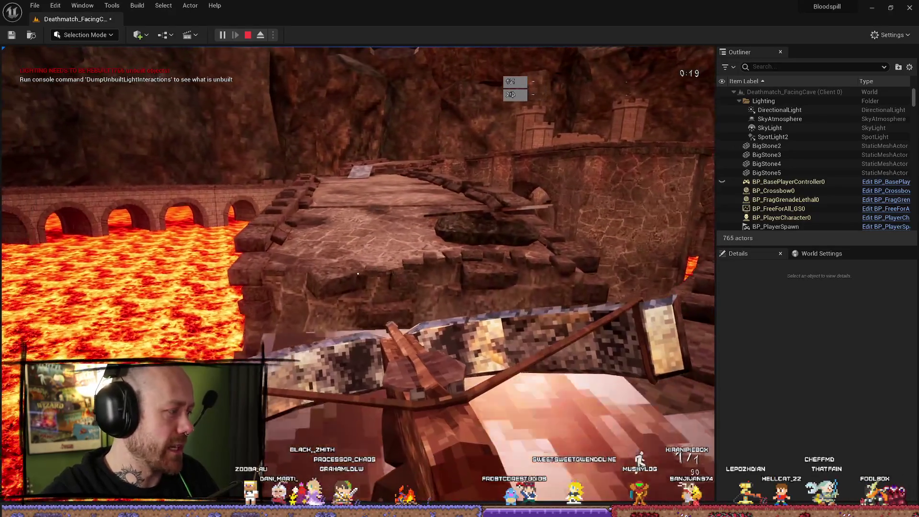
{"action": "key", "text": "w"}
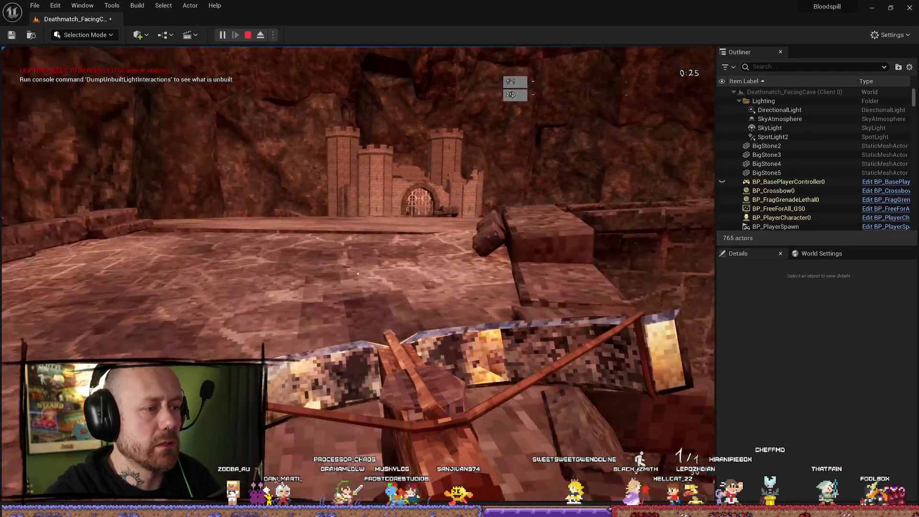
{"action": "key", "text": "w"}
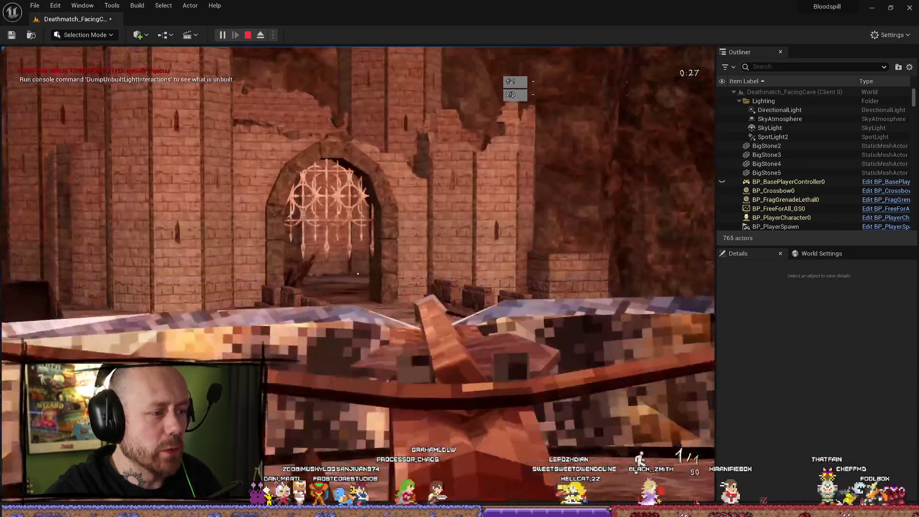
{"action": "key", "text": "w"}
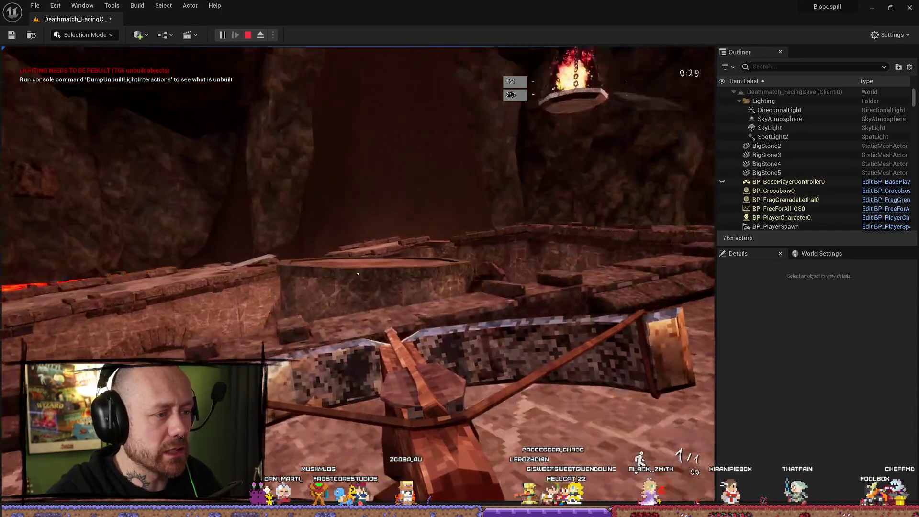
{"action": "key", "text": "w"}
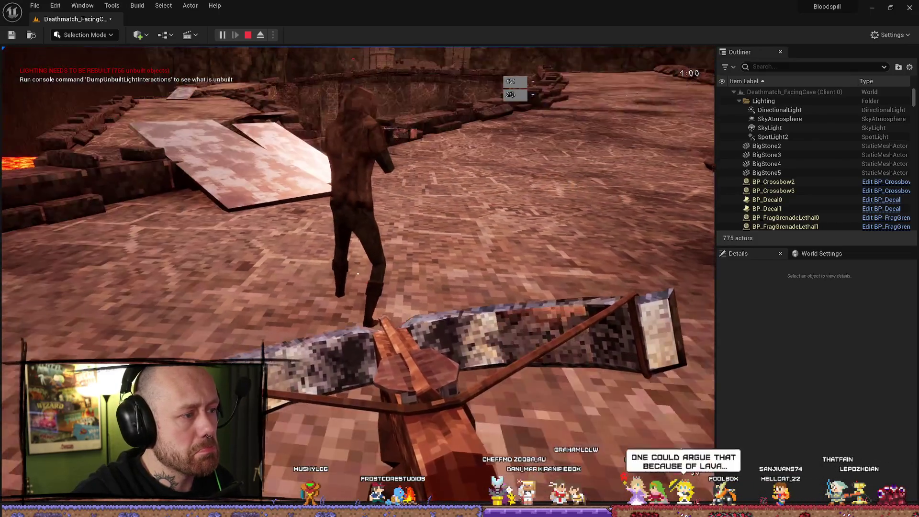
{"action": "key", "text": "Escape"}
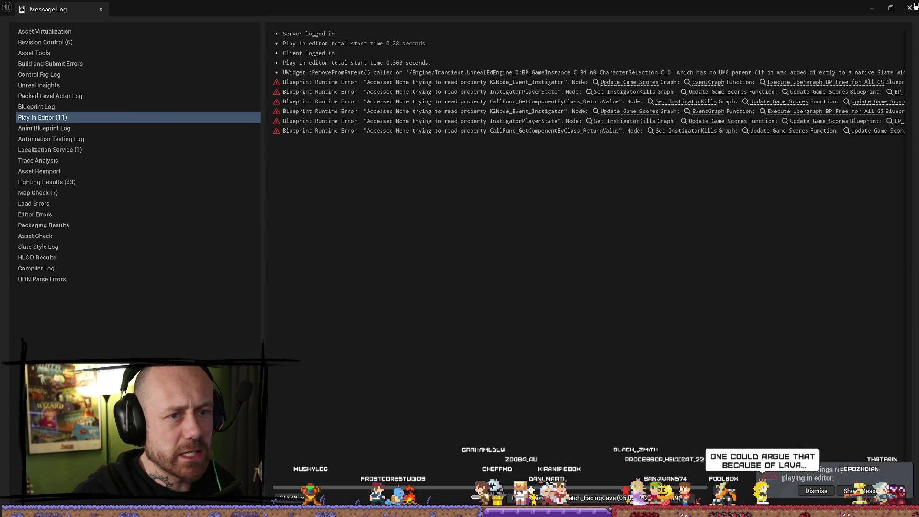
Step: Close the Message Log, then set the brazier spotlight's Mobility to Movable and frame it
{"action": "left_click", "coordinate": [915, 6]}
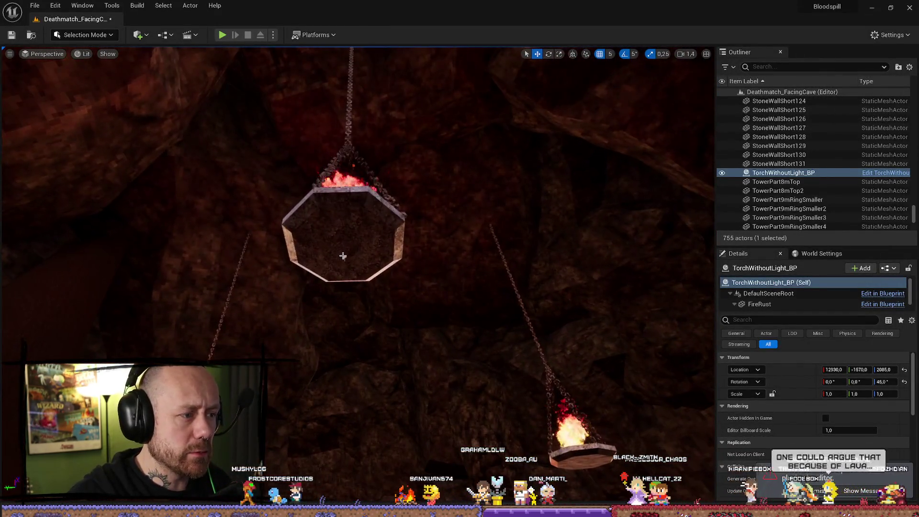
{"action": "left_click", "coordinate": [344, 258]}
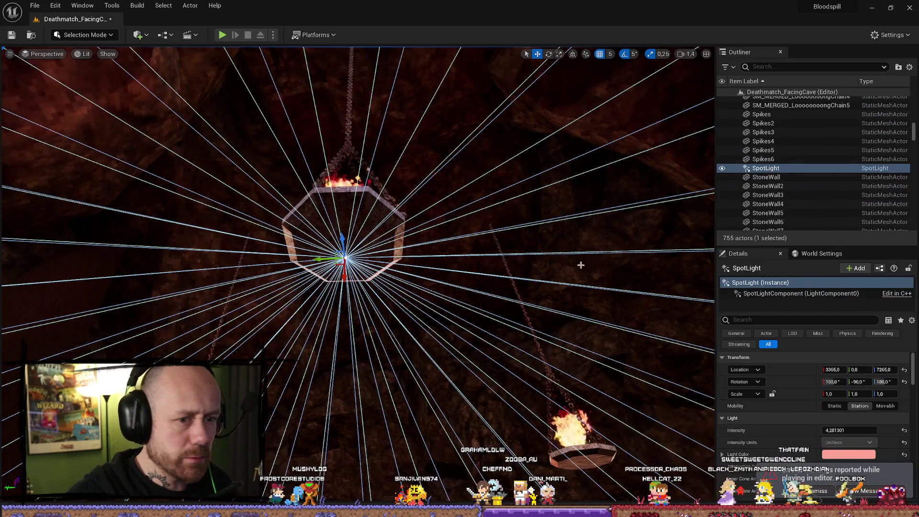
{"action": "left_click", "coordinate": [884, 406]}
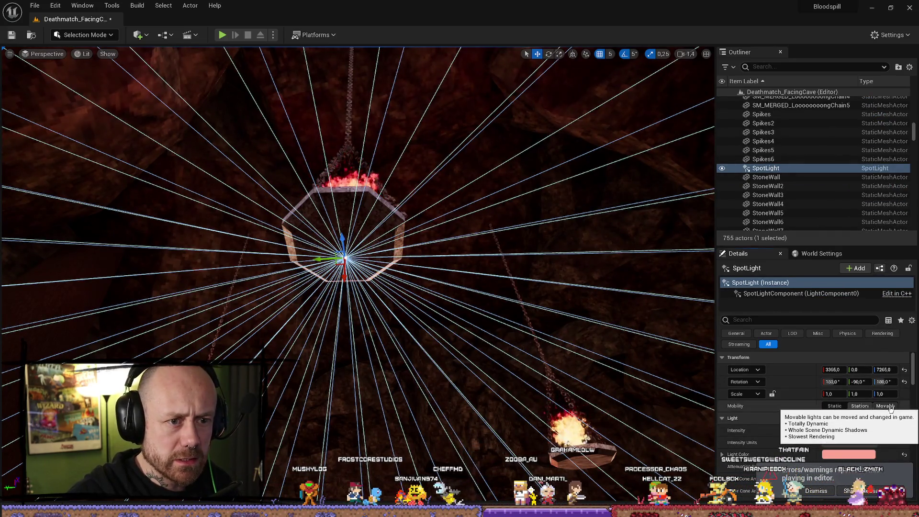
{"action": "left_click_drag", "start_coordinate": [429, 272], "coordinate": [258, 338]}
{"action": "key", "text": "f"}
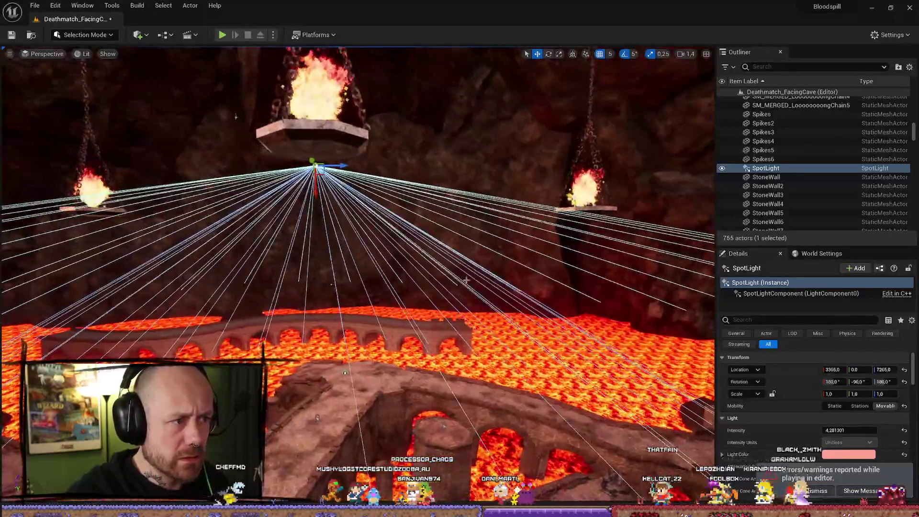
Step: Toggle the spotlight's visibility off and on to compare the lava bridge lighting, then playtest
{"action": "left_click", "coordinate": [722, 169]}
{"action": "left_click", "coordinate": [722, 169]}
{"action": "left_click", "coordinate": [723, 169]}
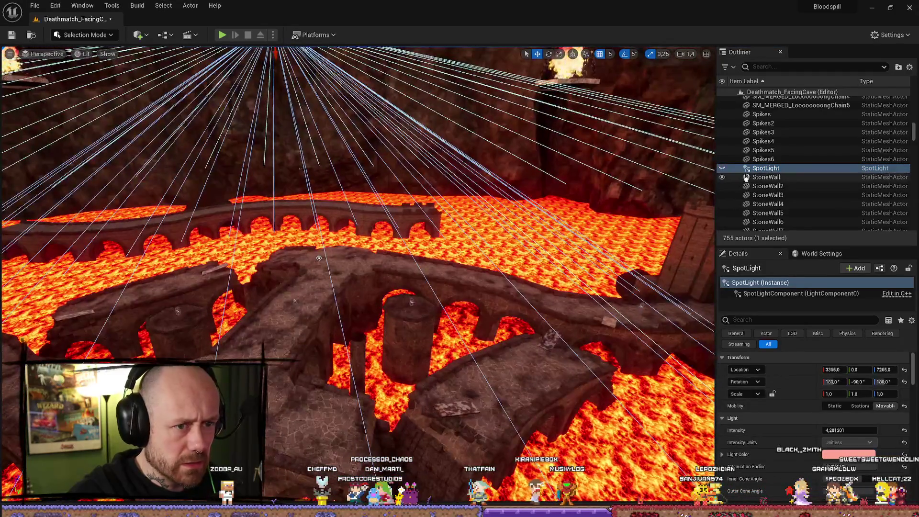
{"action": "left_click", "coordinate": [723, 169]}
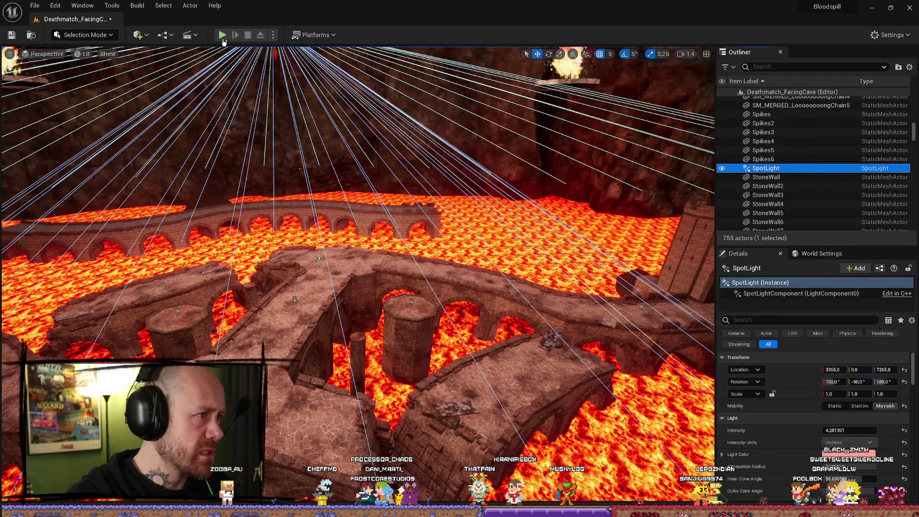
{"action": "key", "text": "alt+p"}
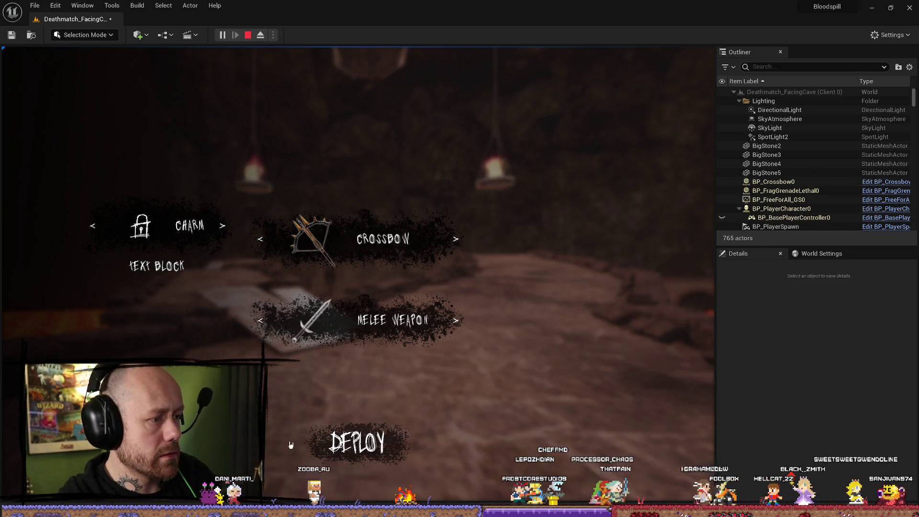
{"action": "left_click", "coordinate": [311, 443]}
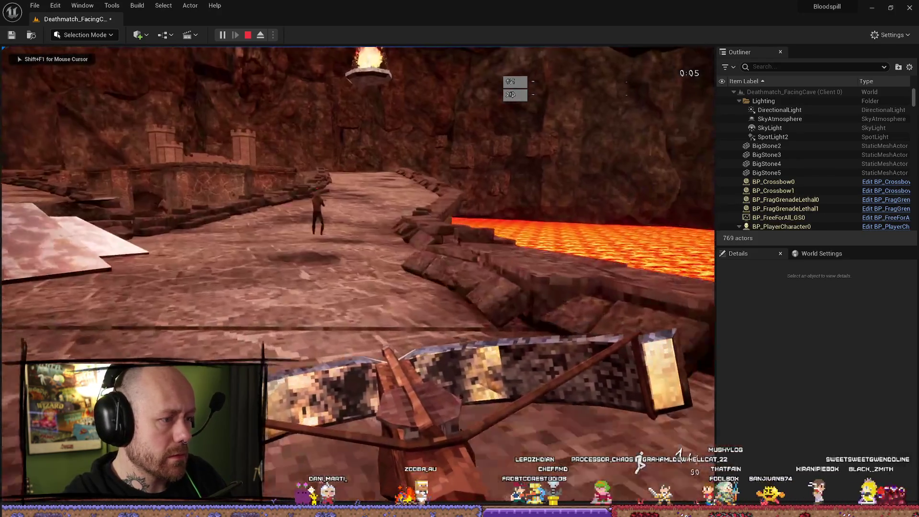
{"action": "key", "text": "w"}
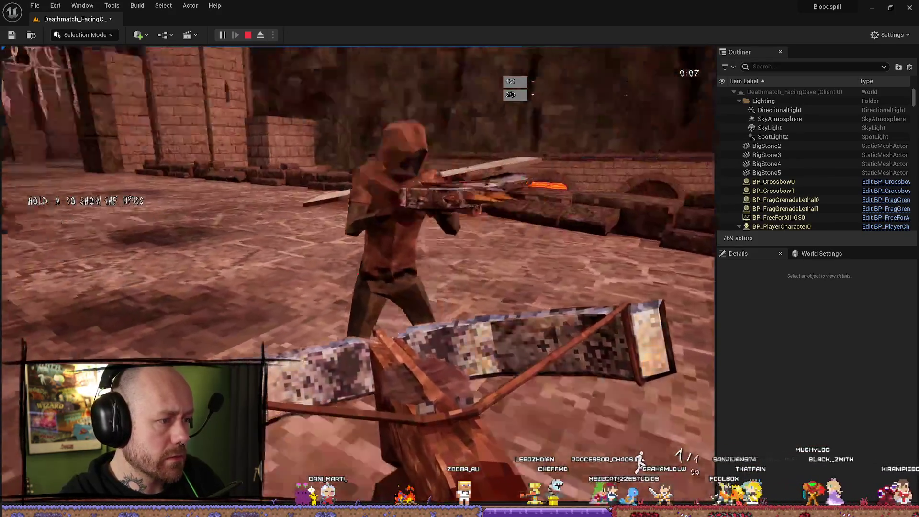
{"action": "left_click", "coordinate": [358, 273]}
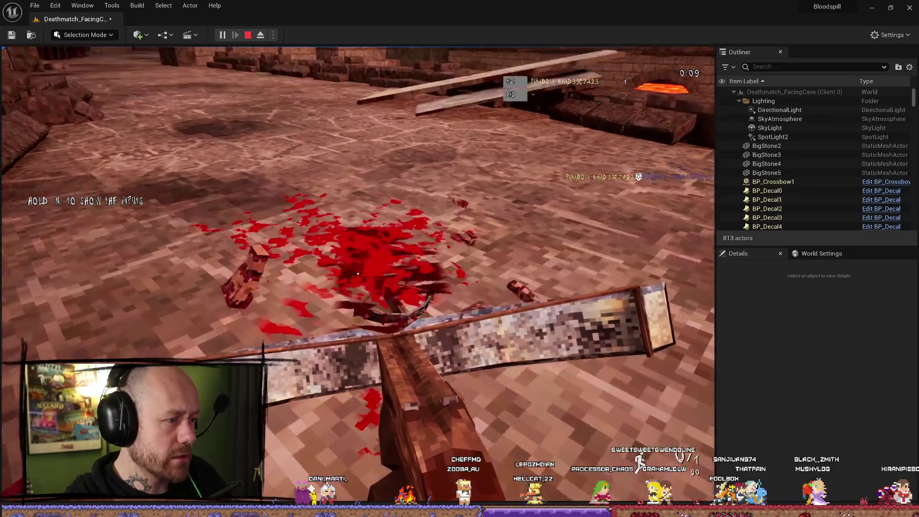
{"action": "key", "text": "Escape"}
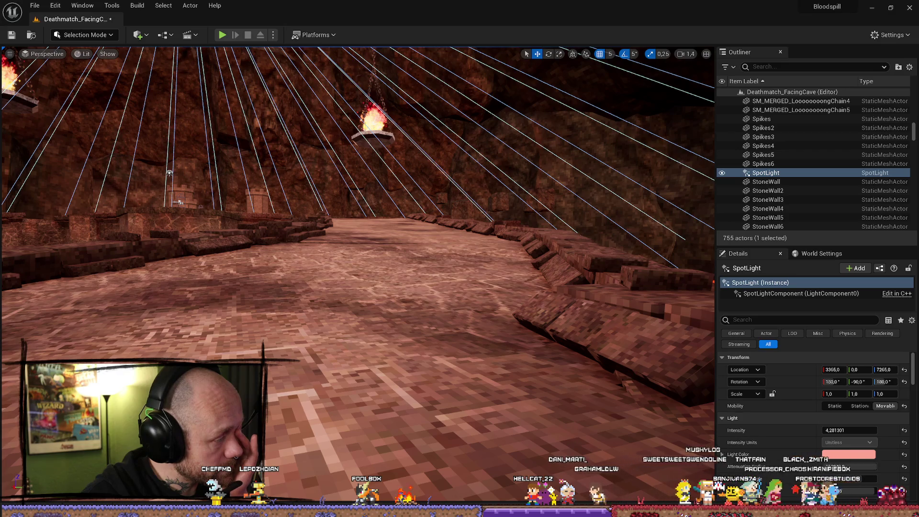
Step: Frame the brazier spotlight, change its Intensity value, and start a playtest
{"action": "key", "text": "f"}
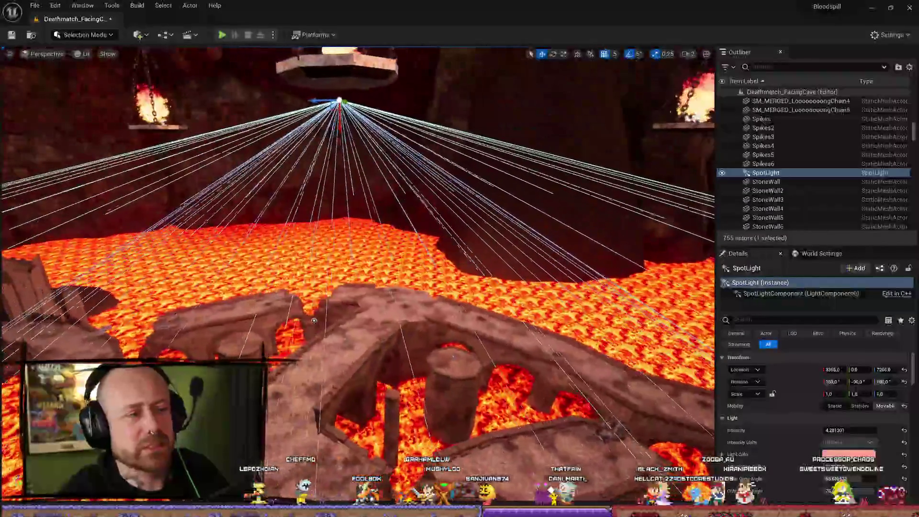
{"action": "left_click_drag", "start_coordinate": [841, 435], "coordinate": [880, 435]}
{"action": "type", "text": "0"}
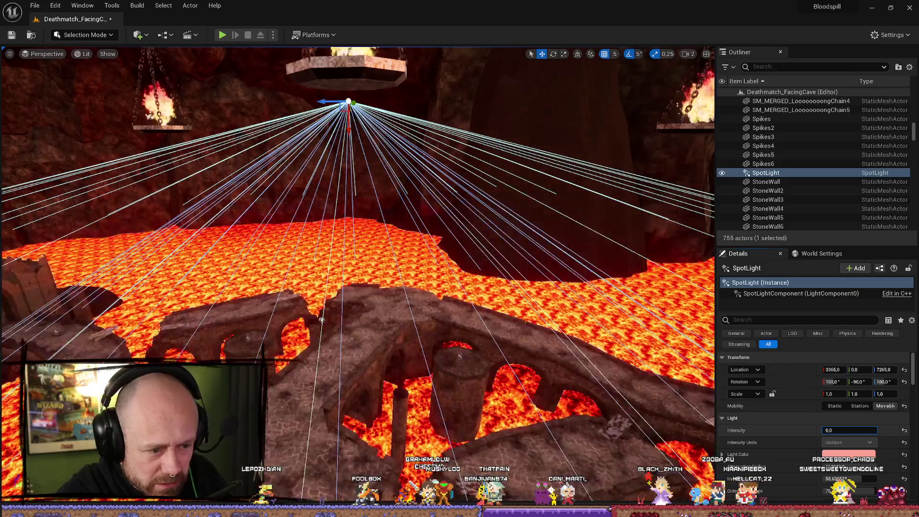
{"action": "left_click", "coordinate": [842, 430]}
{"action": "key", "text": "alt+p"}
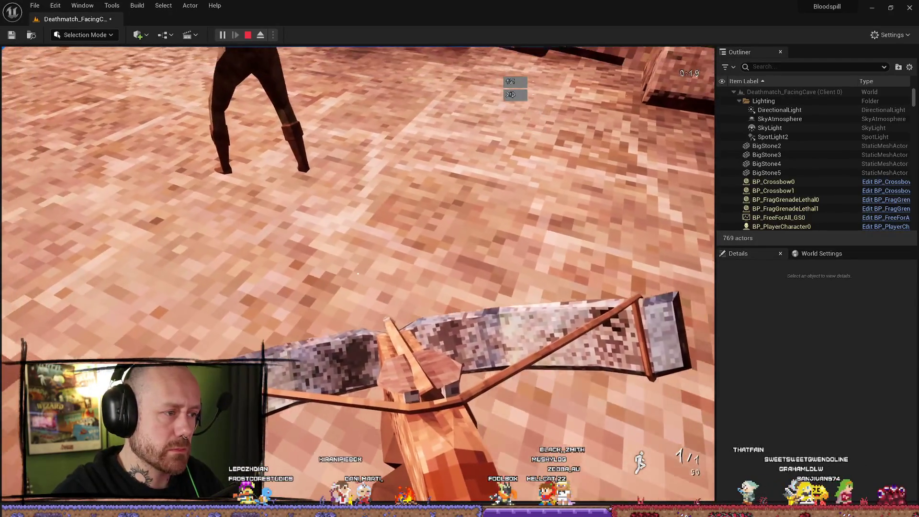
Step: Stop the playtest and return to the editor
{"action": "key", "text": "Escape"}
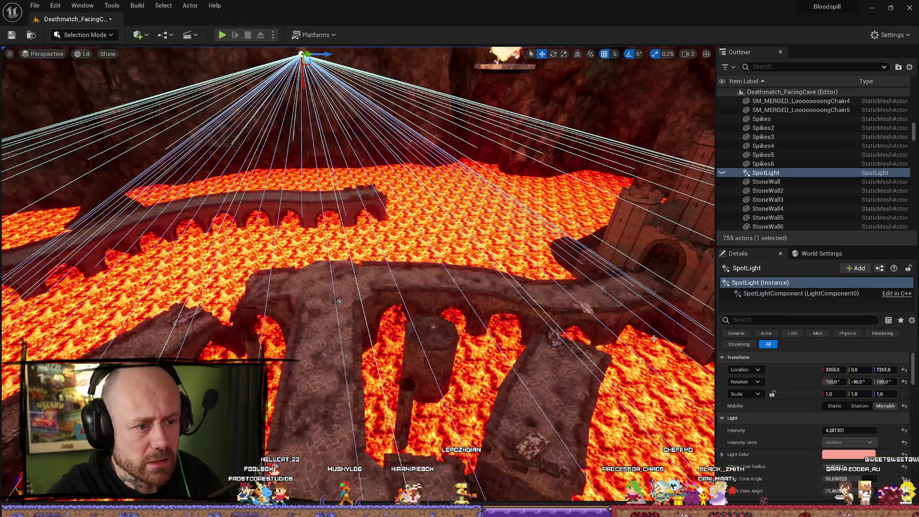
Step: Undo the spotlight selection and the torch's last move, frame the tower torch, then select the sky light
{"action": "key", "text": "ctrl+z"}
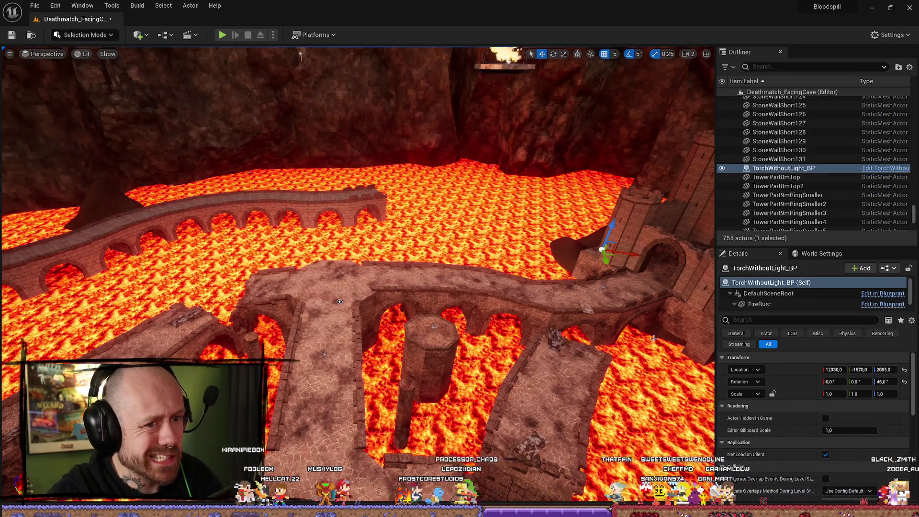
{"action": "key", "text": "ctrl+z"}
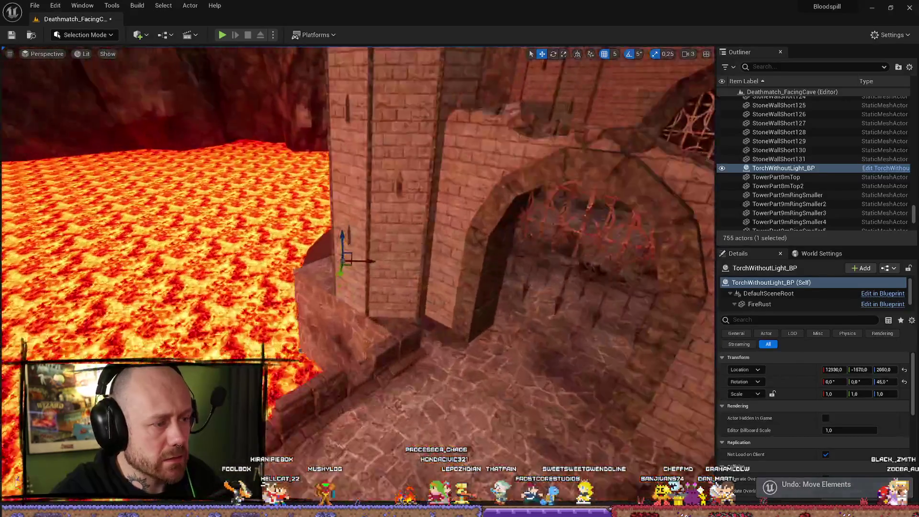
{"action": "key", "text": "f"}
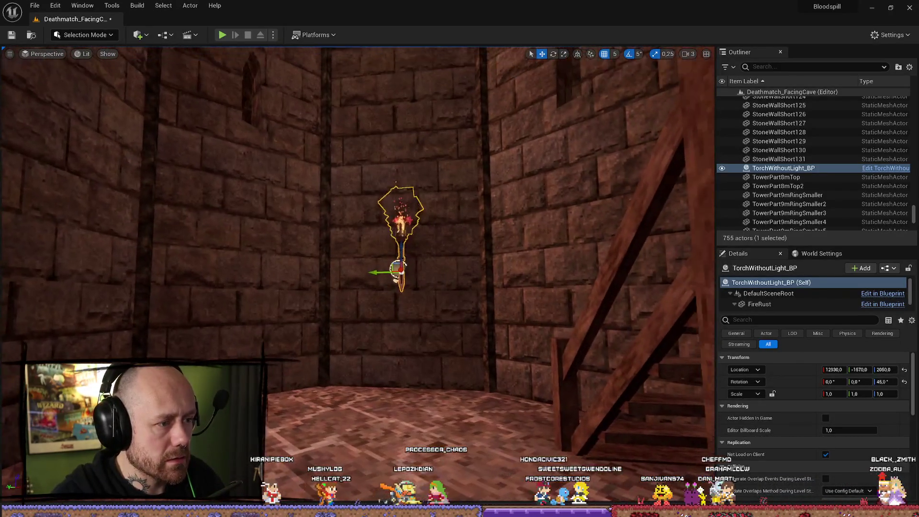
{"action": "scroll", "coordinate": [481, 336], "scroll_direction": "down", "scroll_amount": 3}
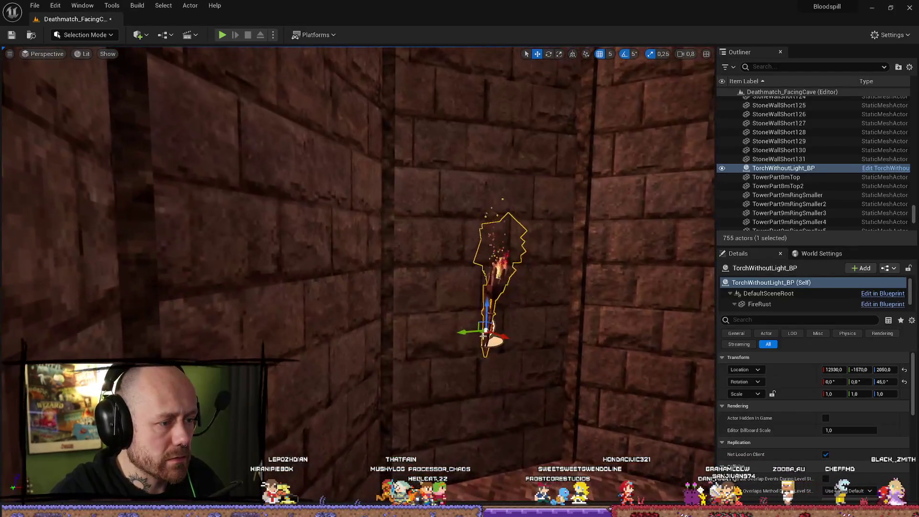
{"action": "scroll", "coordinate": [492, 301], "scroll_direction": "up", "scroll_amount": 1}
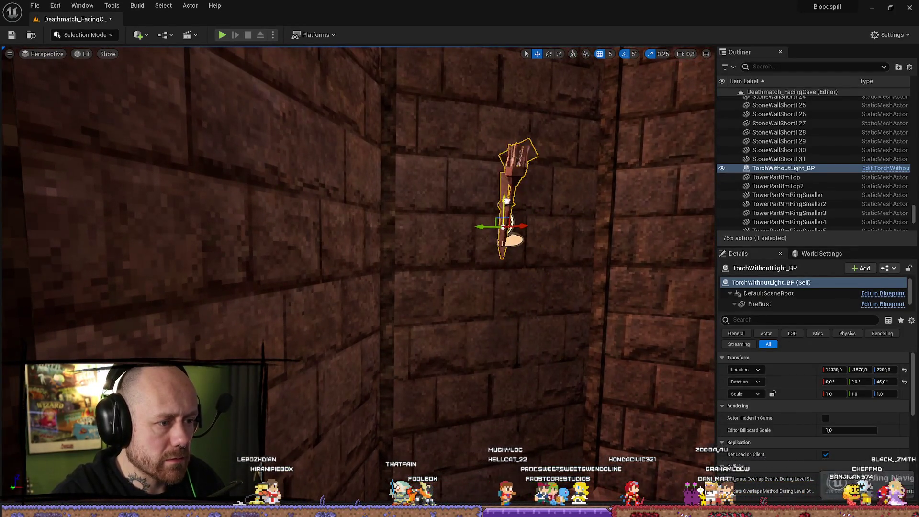
{"action": "scroll", "coordinate": [358, 276], "scroll_direction": "up", "scroll_amount": 2}
{"action": "scroll", "coordinate": [507, 200], "scroll_direction": "up", "scroll_amount": 2}
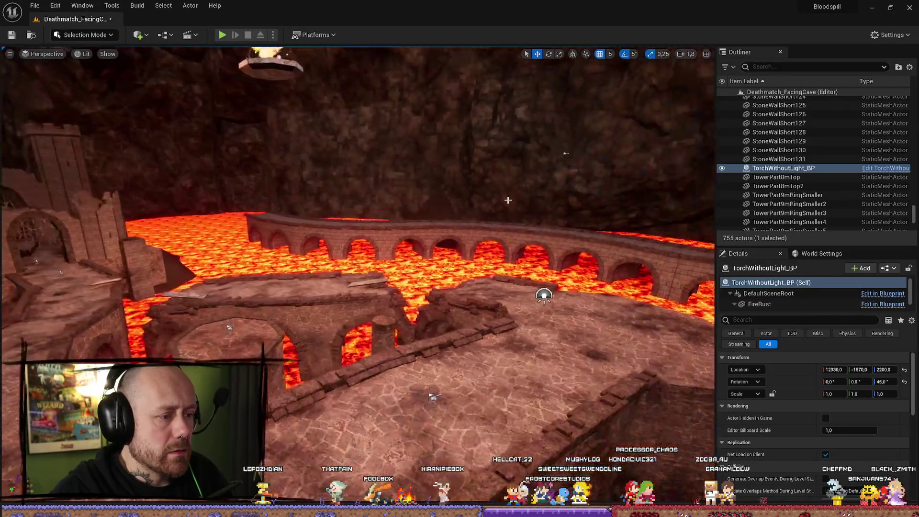
{"action": "left_click", "coordinate": [543, 295]}
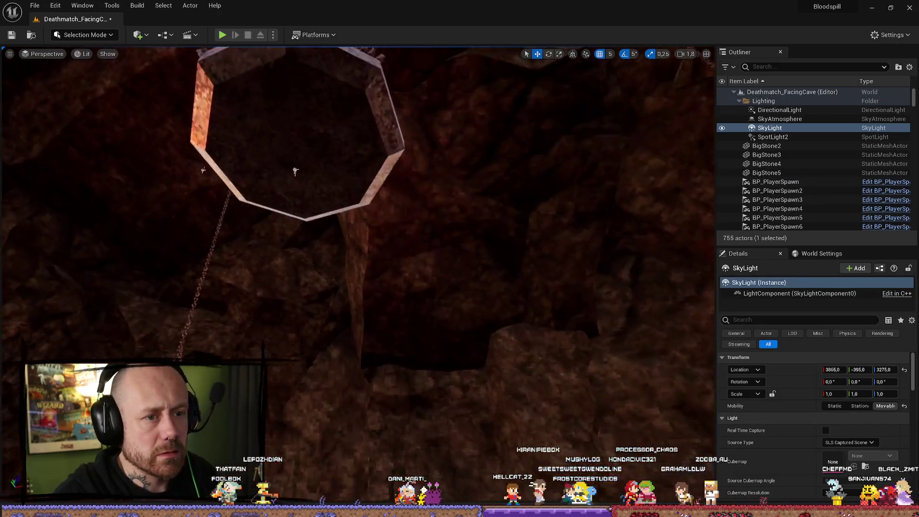
Step: Select the sky light and set its Intensity Scale to 15
{"action": "left_click", "coordinate": [296, 153]}
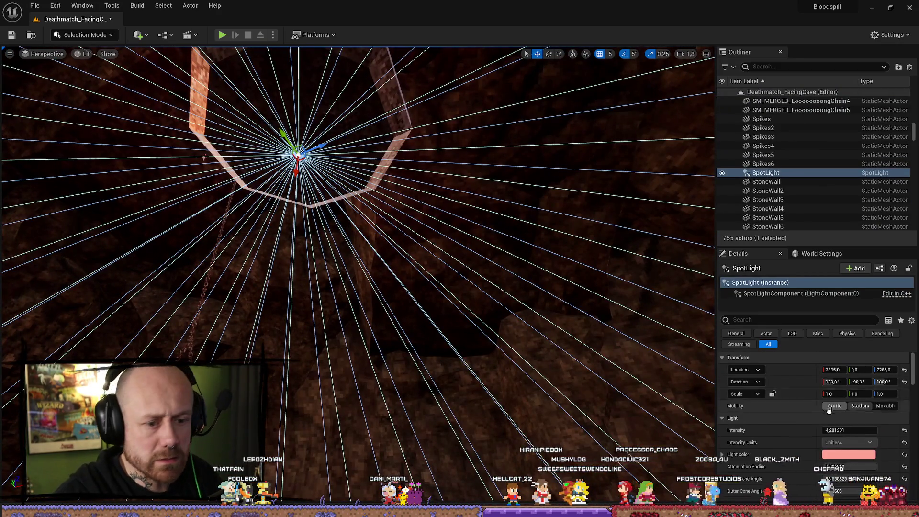
{"action": "scroll", "coordinate": [827, 408], "scroll_direction": "down", "scroll_amount": 5}
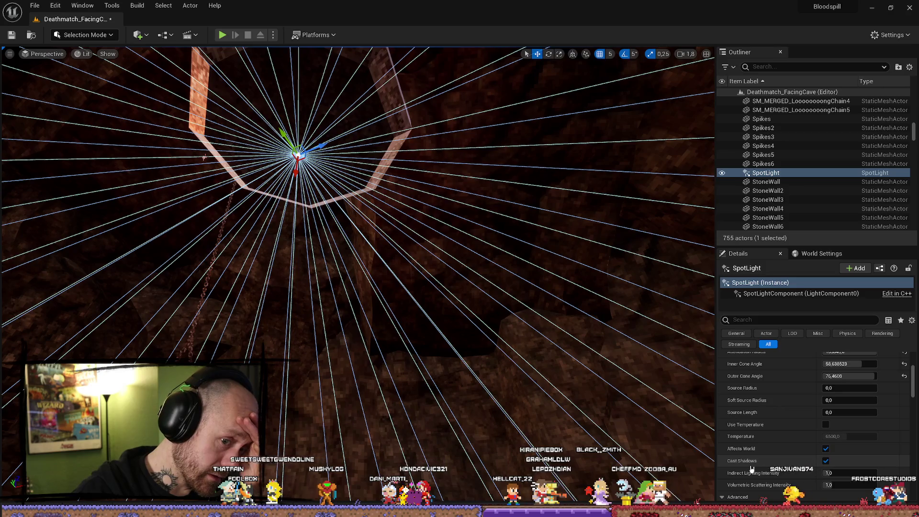
{"action": "mouse_move", "coordinate": [415, 311]}
{"action": "left_mouse_down"}
{"action": "mouse_move", "coordinate": [414, 335]}
{"action": "mouse_move", "coordinate": [430, 344]}
{"action": "mouse_move", "coordinate": [414, 312]}
{"action": "mouse_move", "coordinate": [414, 282]}
{"action": "left_mouse_up"}
{"action": "left_click", "coordinate": [369, 309]}
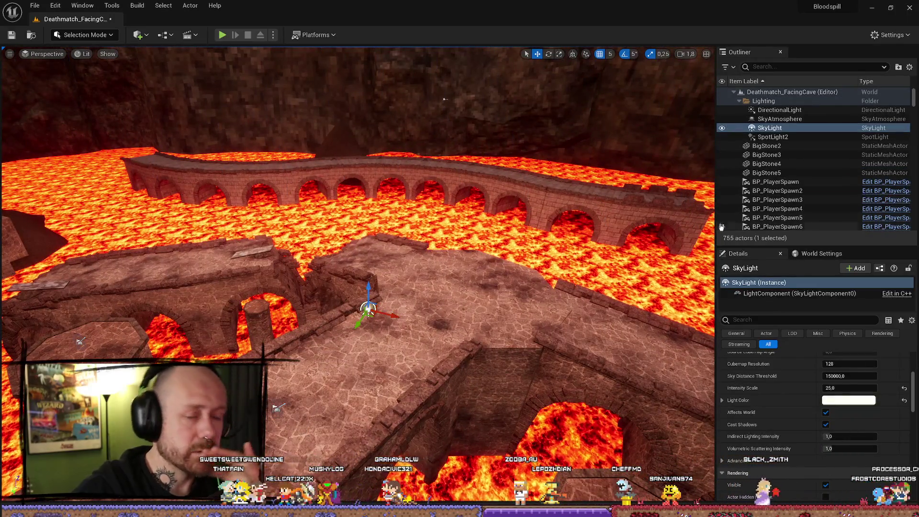
{"action": "left_click", "coordinate": [844, 388]}
{"action": "type", "text": "20"}
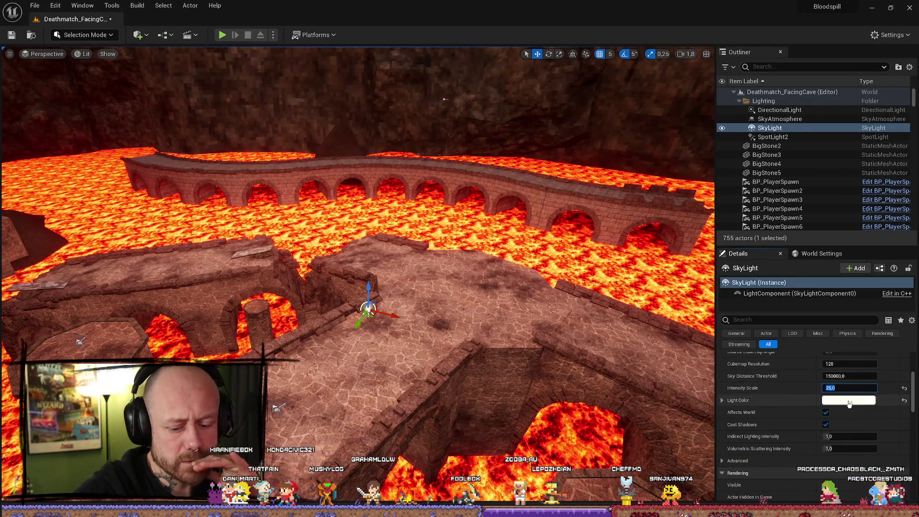
{"action": "key", "text": "Return"}
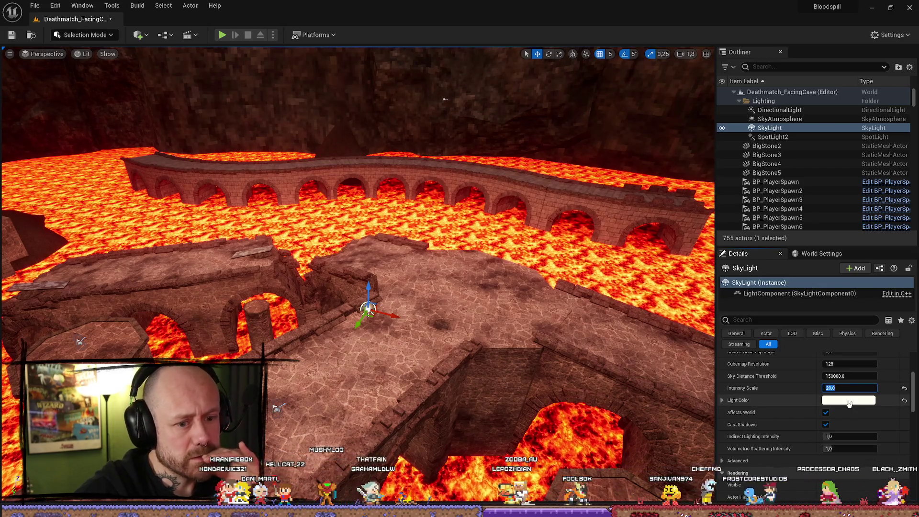
{"action": "type", "text": "15"}
{"action": "key", "text": "Return"}
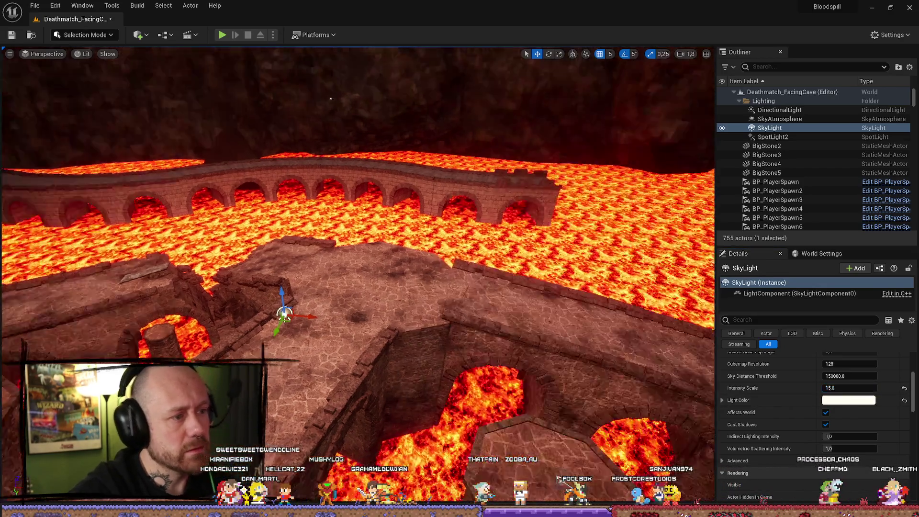
Step: Fly through the castle courtyard and over the lava to check the dimmer lighting, then playtest
{"action": "key", "text": "w"}
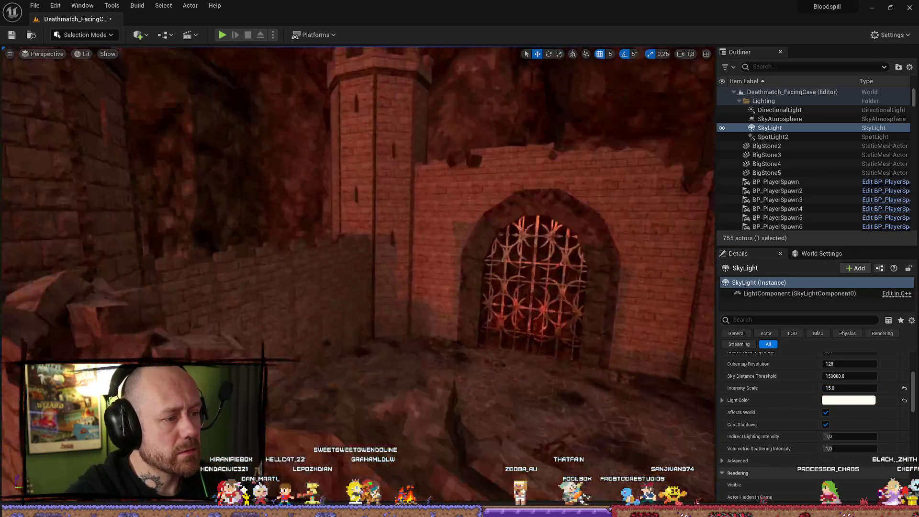
{"action": "key", "text": "w"}
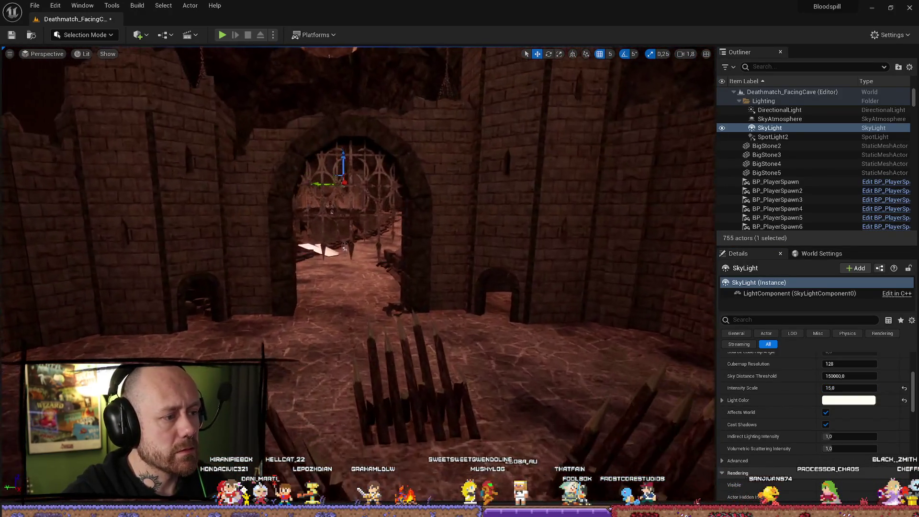
{"action": "key", "text": "w"}
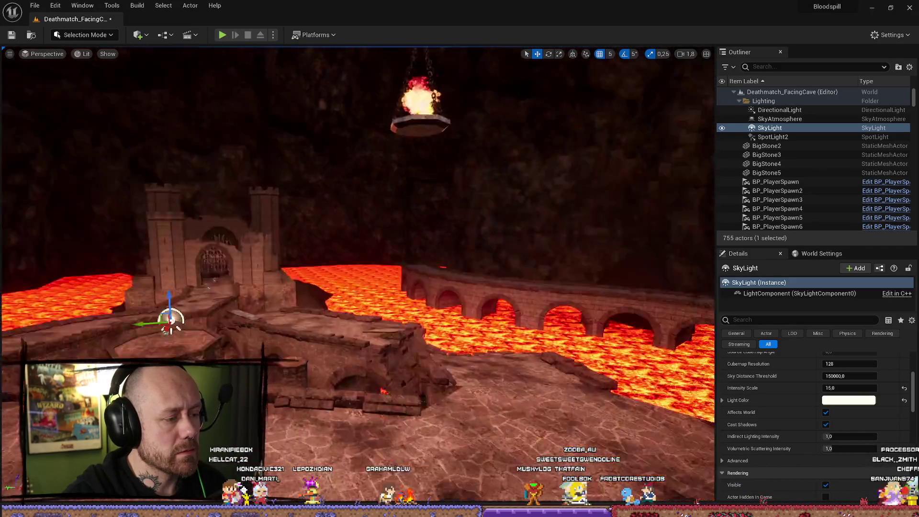
{"action": "key", "text": "s"}
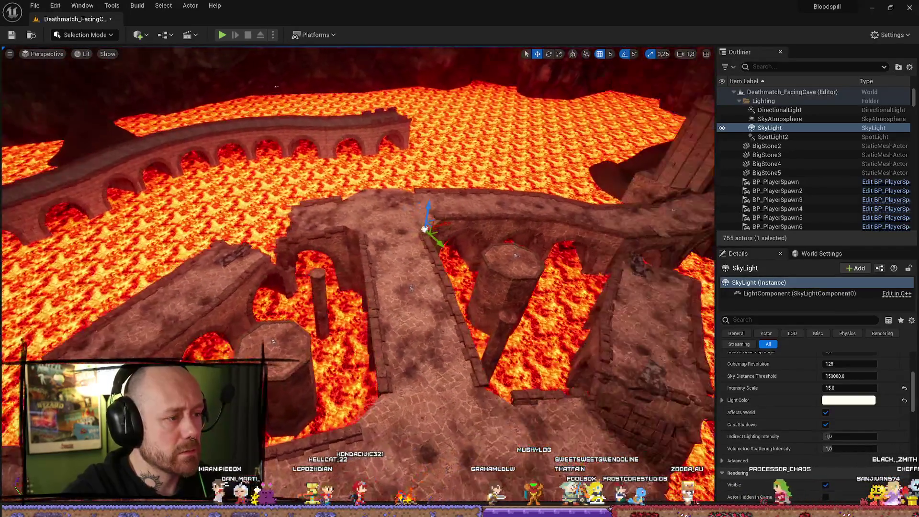
{"action": "key", "text": "s"}
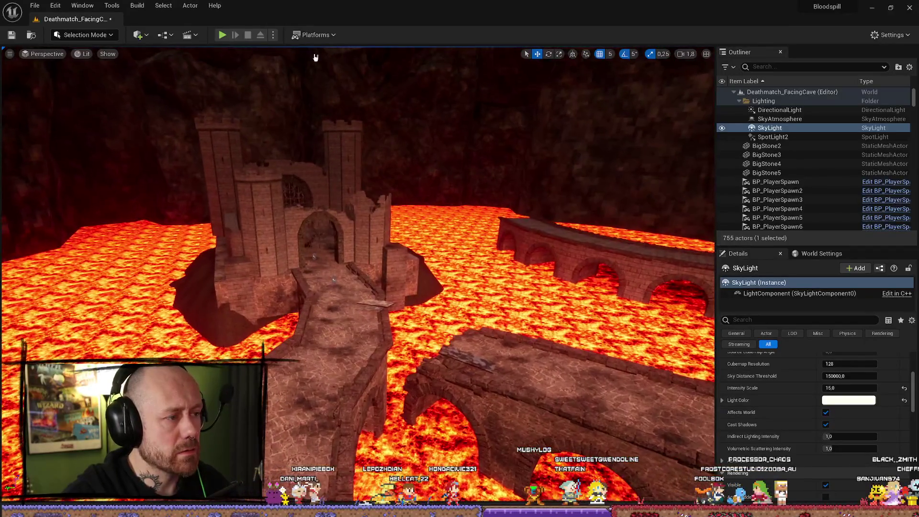
{"action": "left_click", "coordinate": [221, 33]}
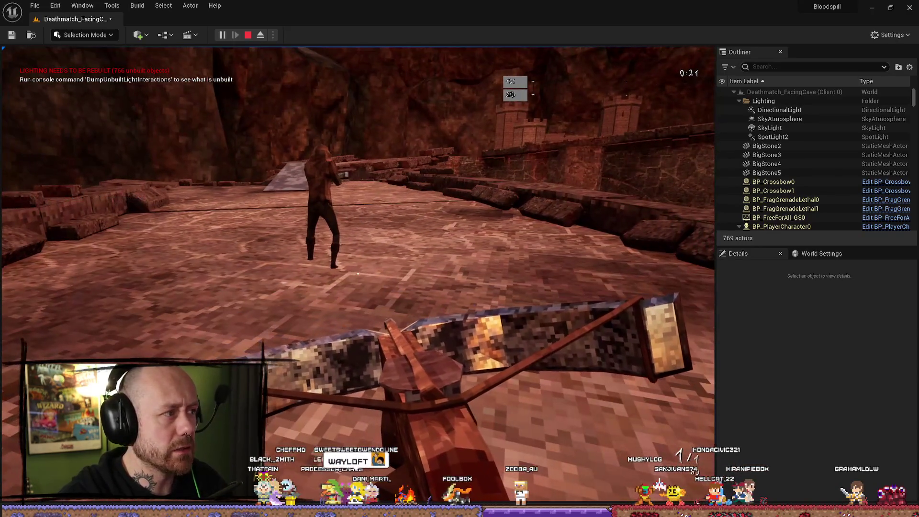
{"action": "key", "text": "Escape"}
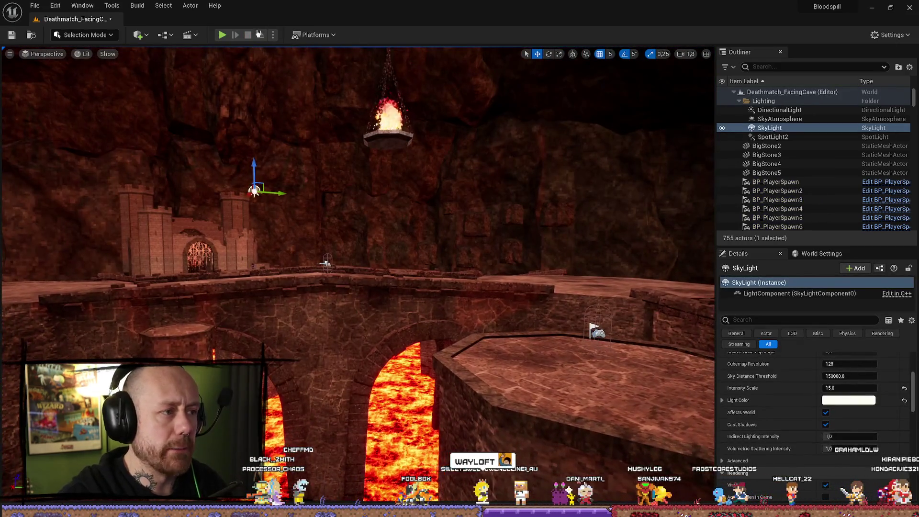
{"action": "left_click", "coordinate": [164, 5]}
Step: Build lighting only, then compare SkyLight Cast Shadows off and on, leaving it checked
{"action": "mouse_move", "coordinate": [140, 8]}
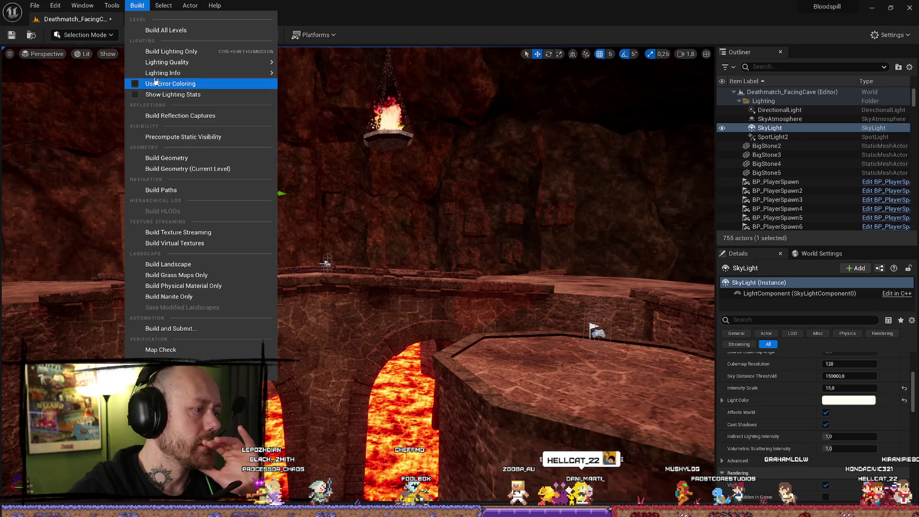
{"action": "left_click", "coordinate": [160, 50]}
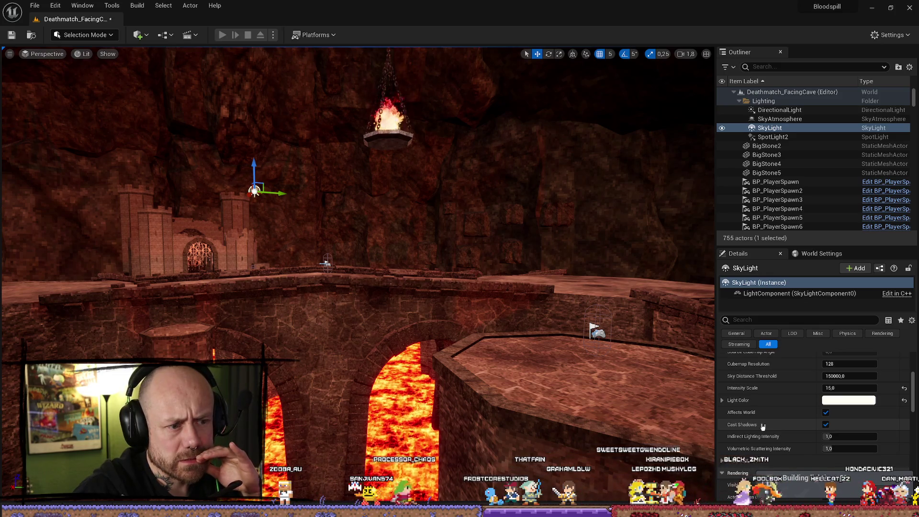
{"action": "left_click", "coordinate": [825, 425]}
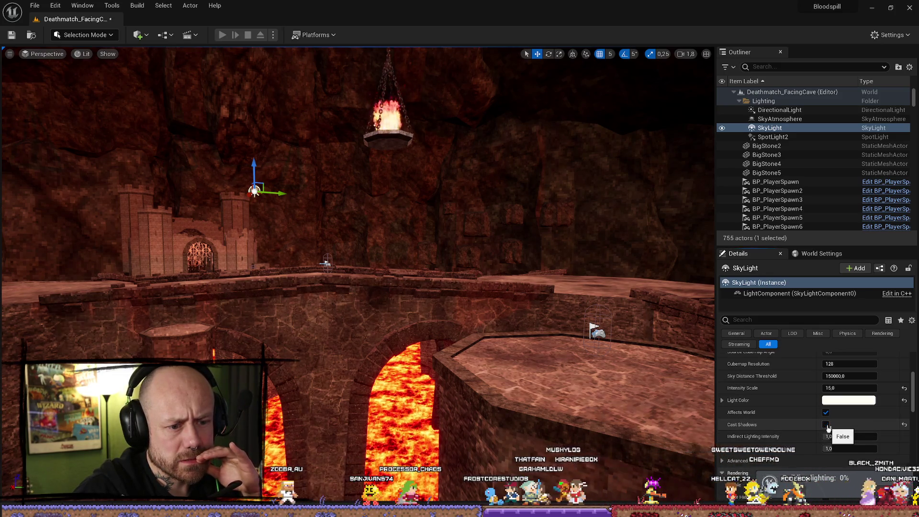
{"action": "left_click", "coordinate": [826, 425]}
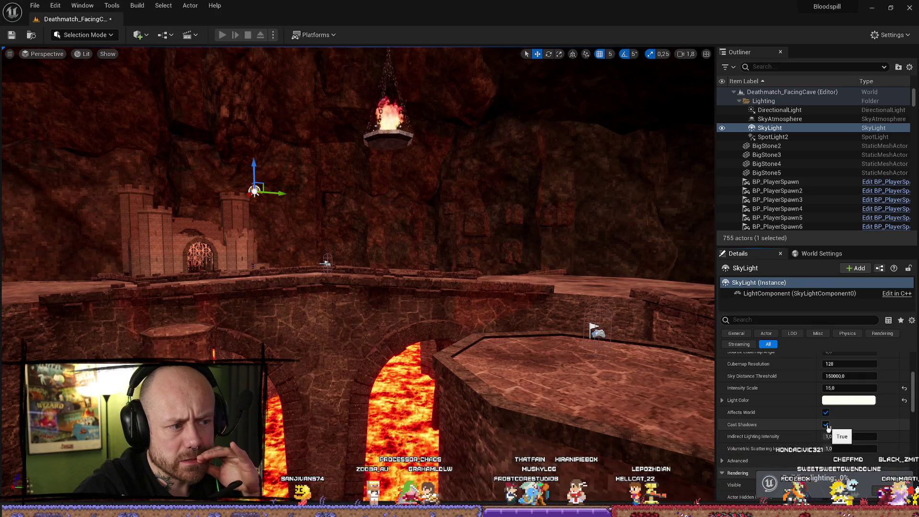
{"action": "left_click", "coordinate": [826, 425]}
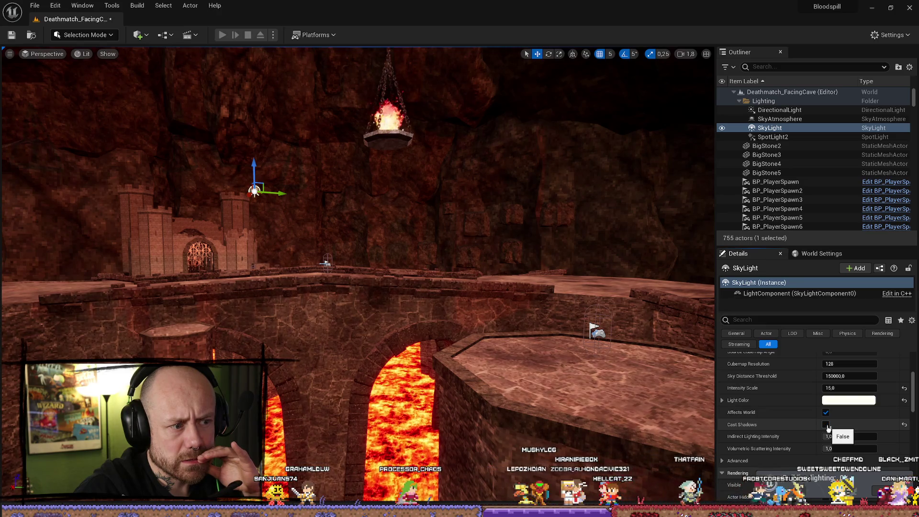
{"action": "left_click", "coordinate": [826, 425]}
{"action": "mouse_move", "coordinate": [573, 413]}
{"action": "left_mouse_down"}
{"action": "mouse_move", "coordinate": [540, 408]}
{"action": "mouse_move", "coordinate": [574, 412]}
{"action": "left_mouse_up"}
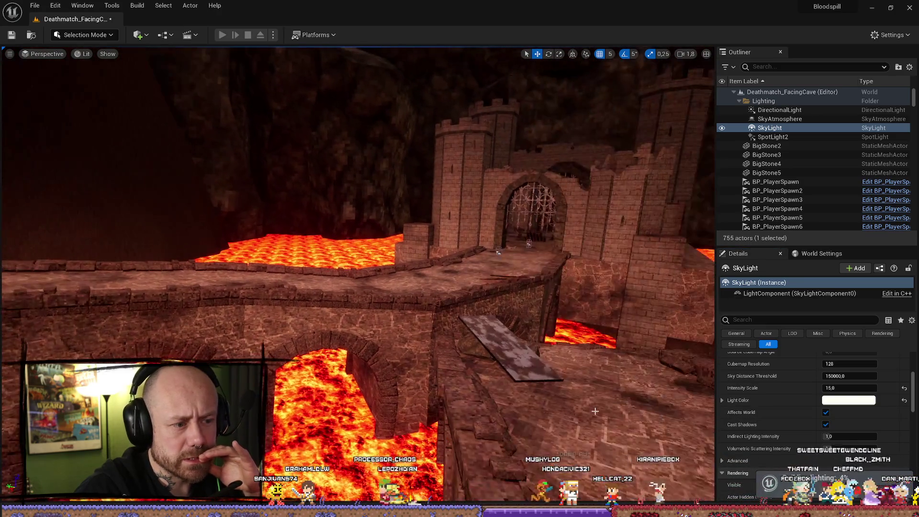
{"action": "left_click", "coordinate": [826, 425]}
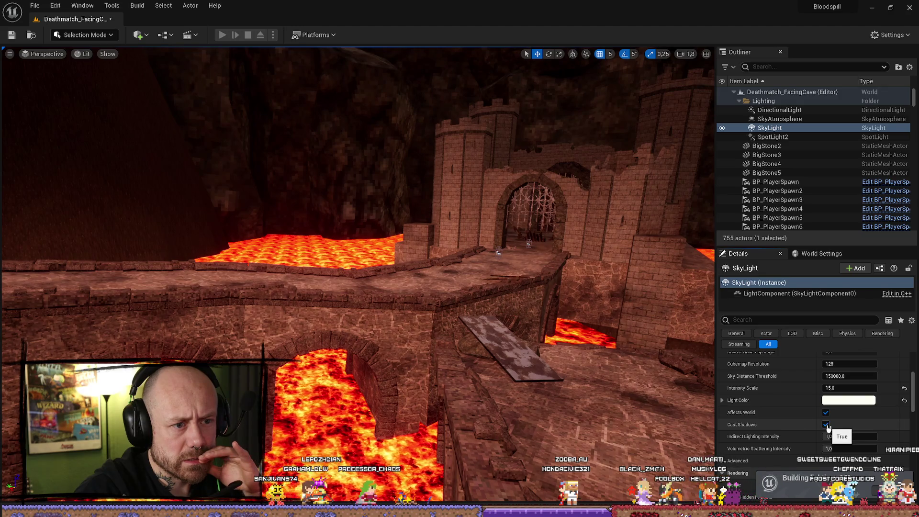
{"action": "left_click", "coordinate": [826, 425]}
{"action": "mouse_move", "coordinate": [494, 299]}
{"action": "left_mouse_down"}
{"action": "mouse_move", "coordinate": [494, 335]}
{"action": "mouse_move", "coordinate": [494, 299]}
{"action": "left_mouse_up"}
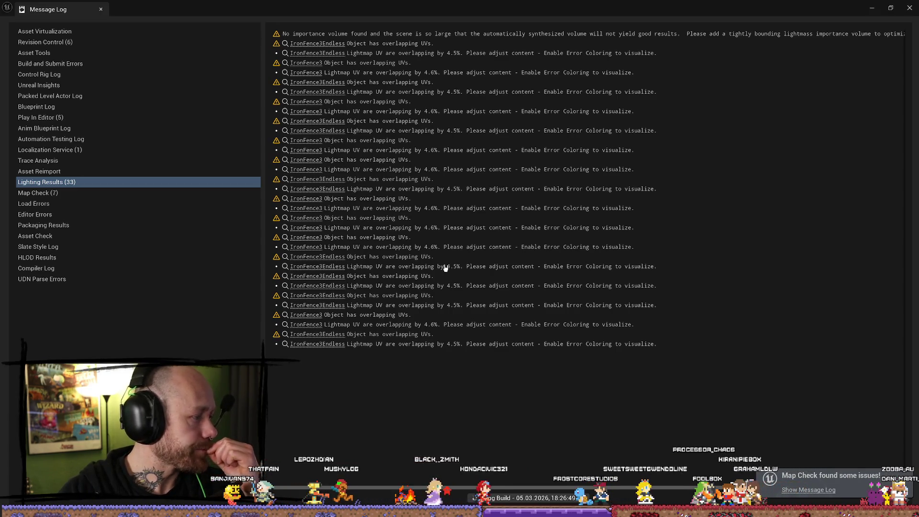
Step: Close the lighting results log and fly over the bridge toward the castle gate and lava arches
{"action": "left_click", "coordinate": [909, 8]}
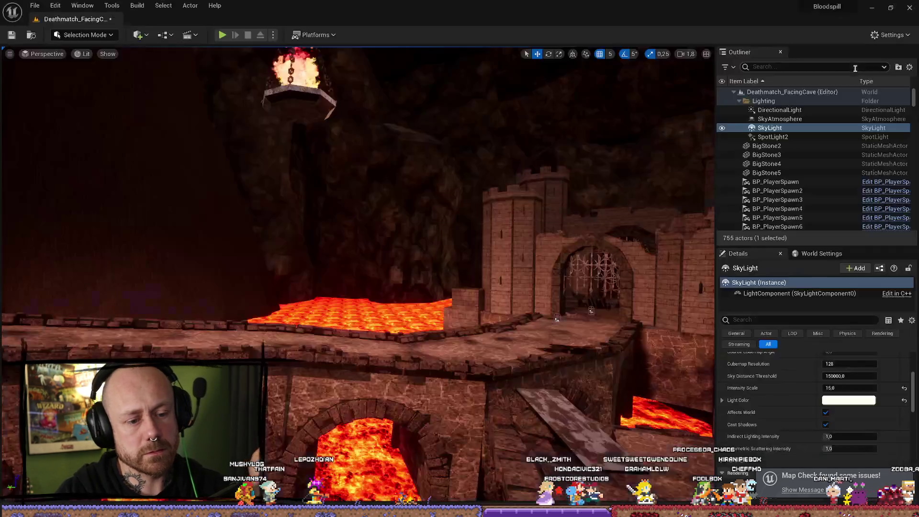
{"action": "left_click_drag", "start_coordinate": [478, 127], "coordinate": [507, 77]}
{"action": "left_click_drag", "start_coordinate": [396, 287], "coordinate": [223, 50]}
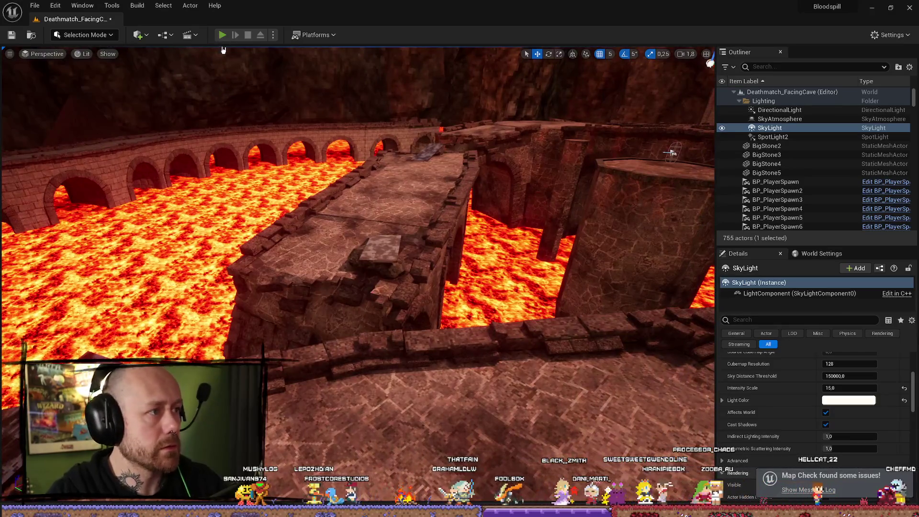
{"action": "left_click", "coordinate": [222, 35]}
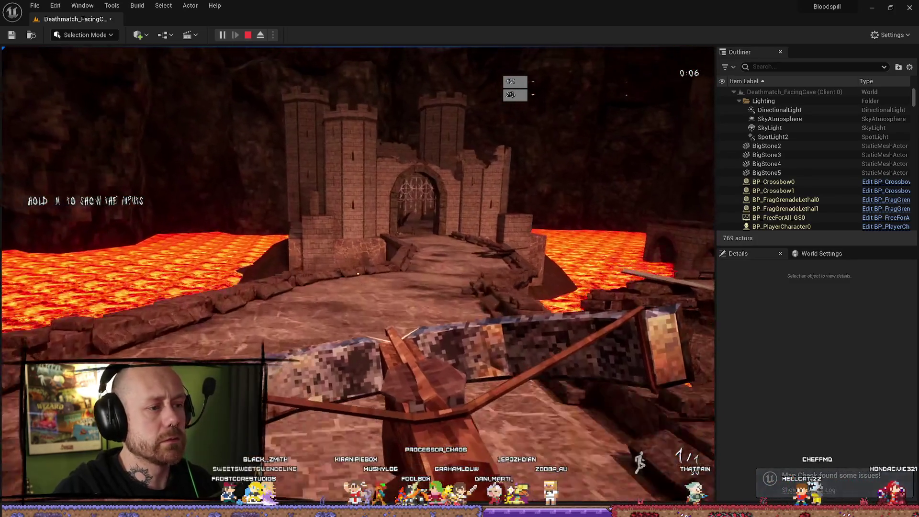
{"action": "key", "text": "w"}
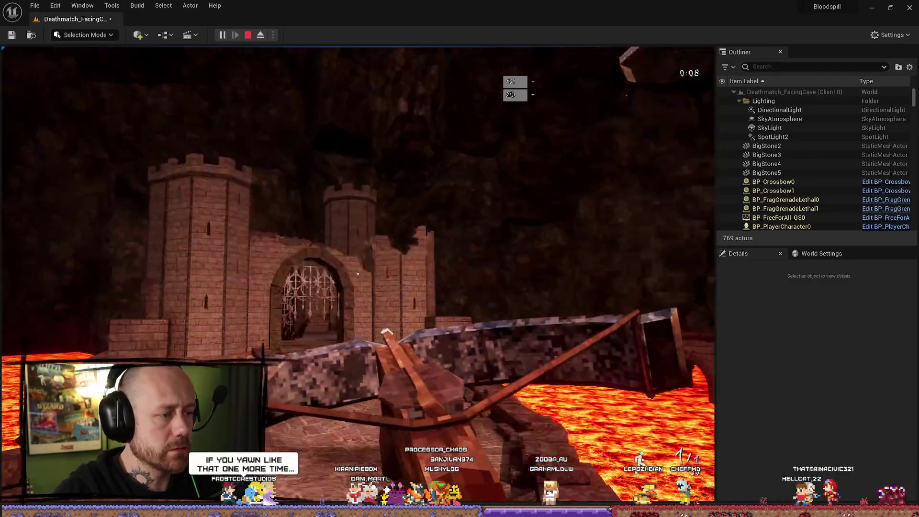
{"action": "key", "text": "w"}
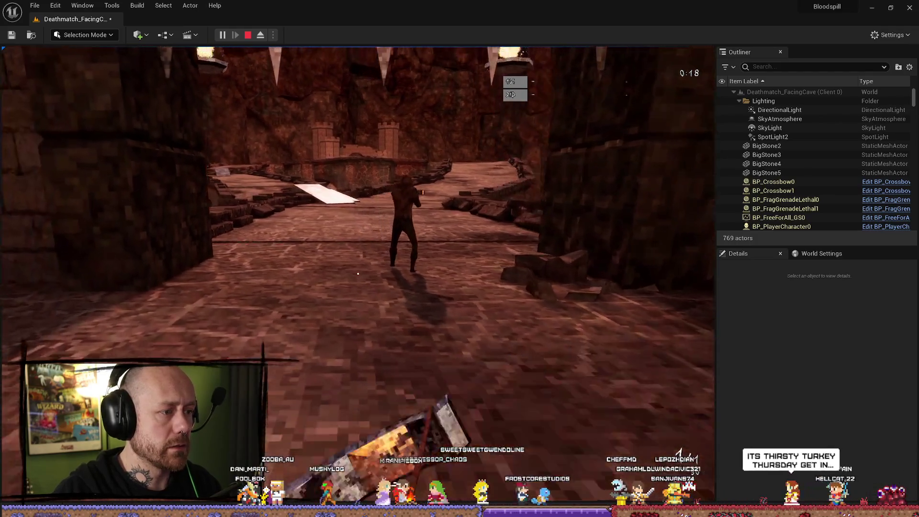
{"action": "scroll", "coordinate": [358, 274], "scroll_direction": "down", "scroll_amount": 1}
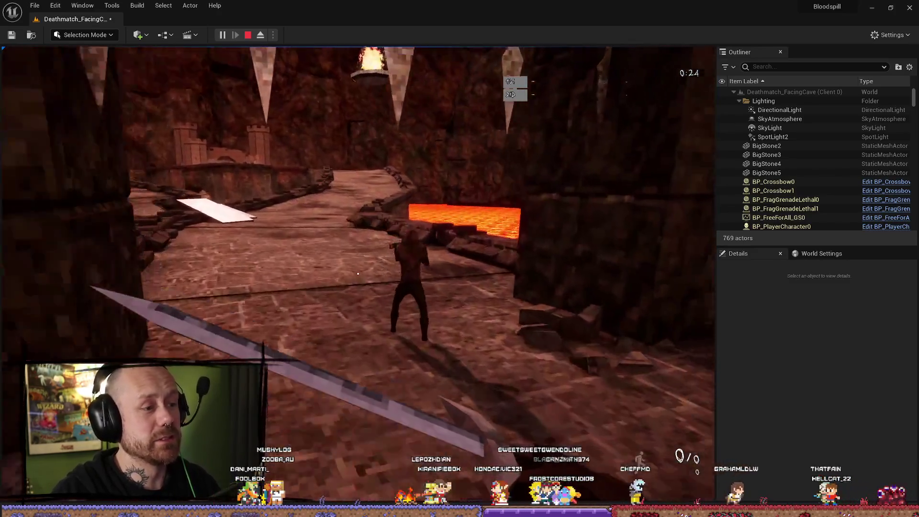
{"action": "left_click", "coordinate": [358, 274]}
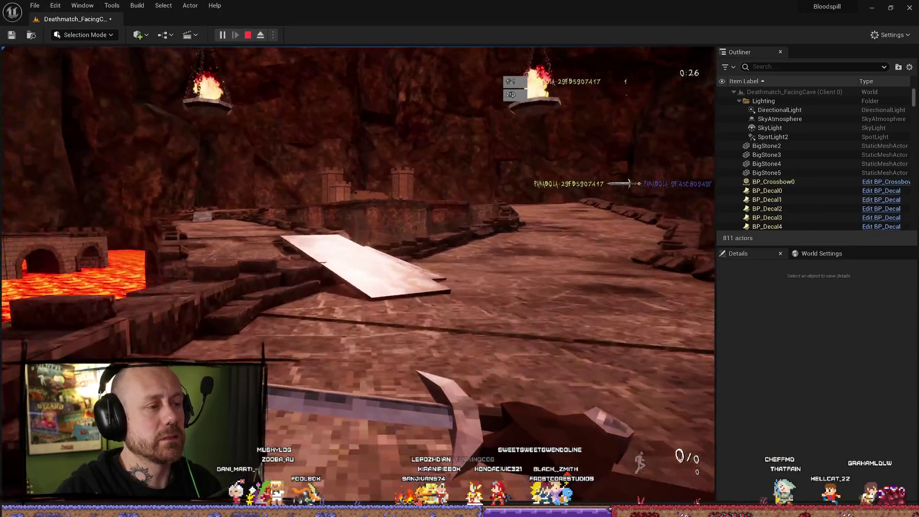
{"action": "key", "text": "Escape"}
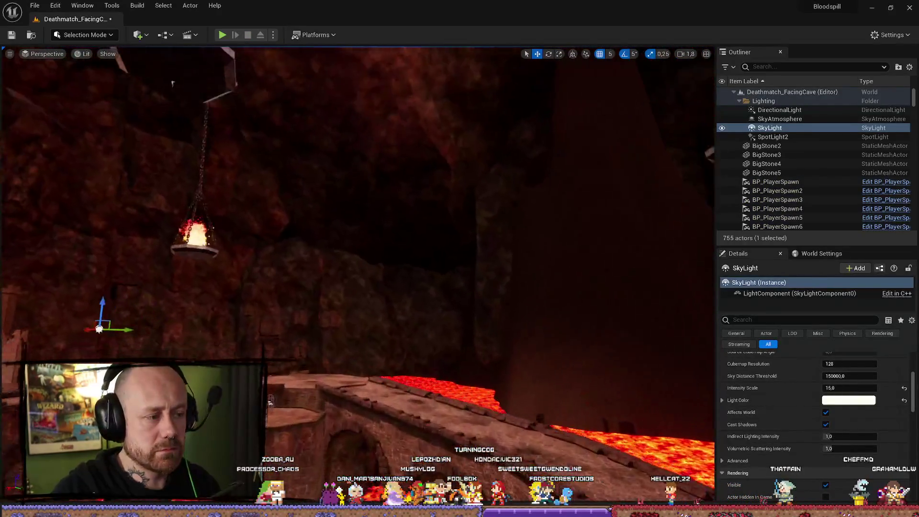
Step: Set the SkyLight's Intensity Scale to 20
{"action": "left_click", "coordinate": [850, 389]}
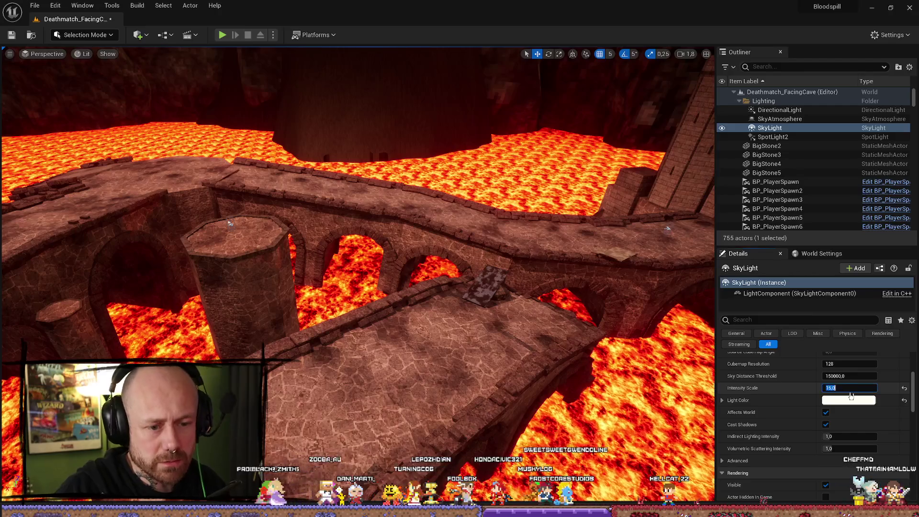
{"action": "type", "text": "25"}
{"action": "key", "text": "Return"}
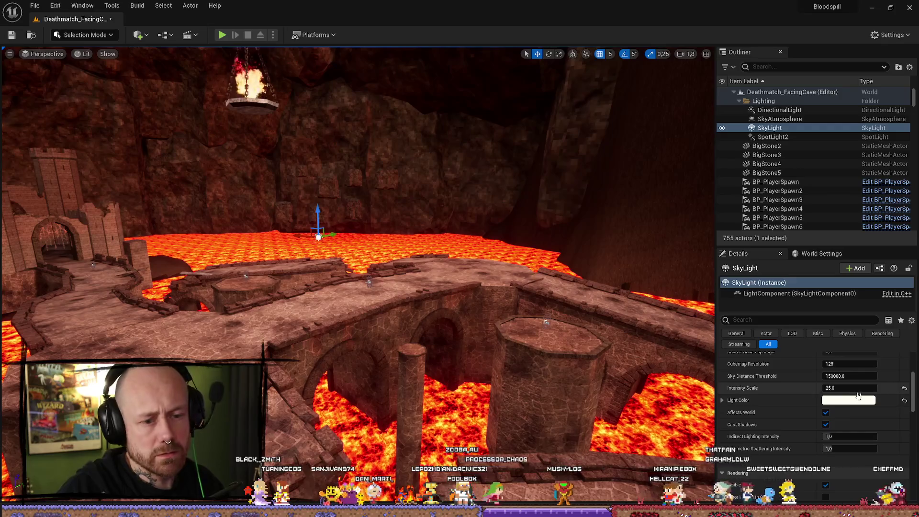
{"action": "left_click", "coordinate": [858, 389]}
{"action": "type", "text": "2"}
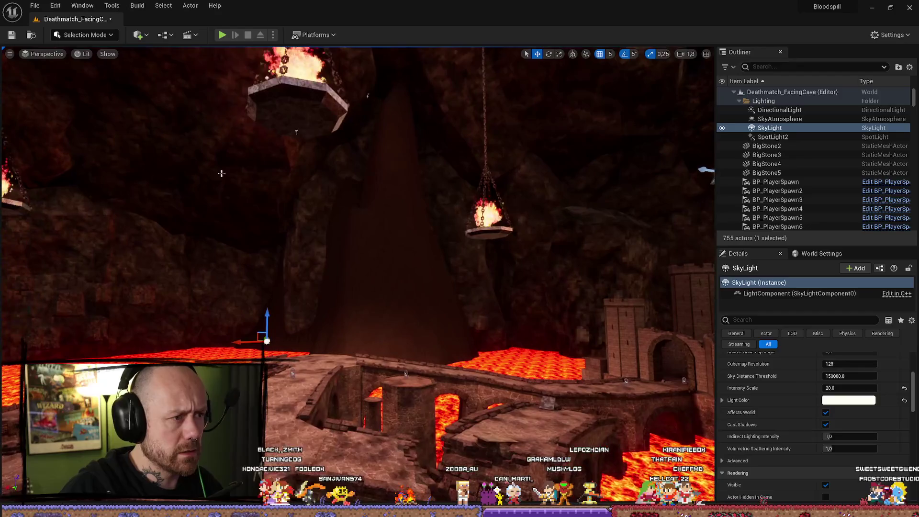
Step: Frame the hanging FireBowlLight and select the SpotLight beneath it
{"action": "left_click", "coordinate": [297, 133]}
{"action": "key", "text": "f"}
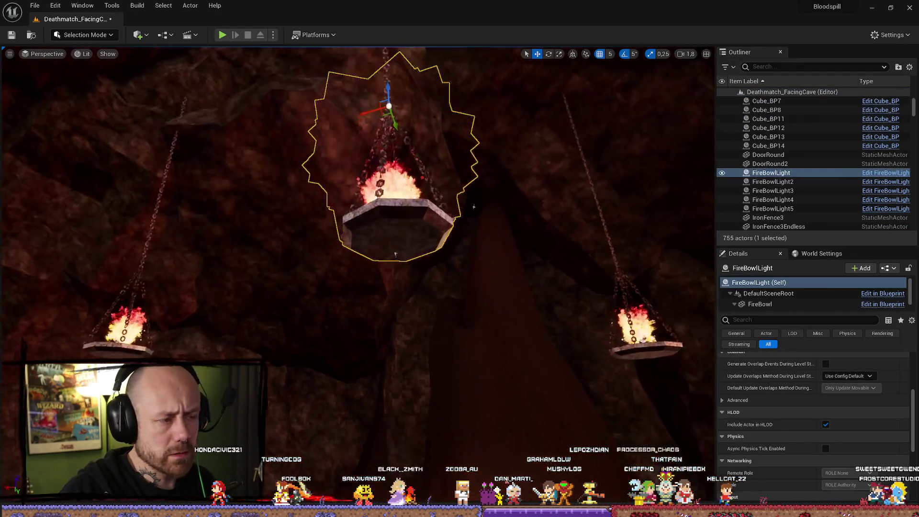
{"action": "left_click", "coordinate": [396, 239]}
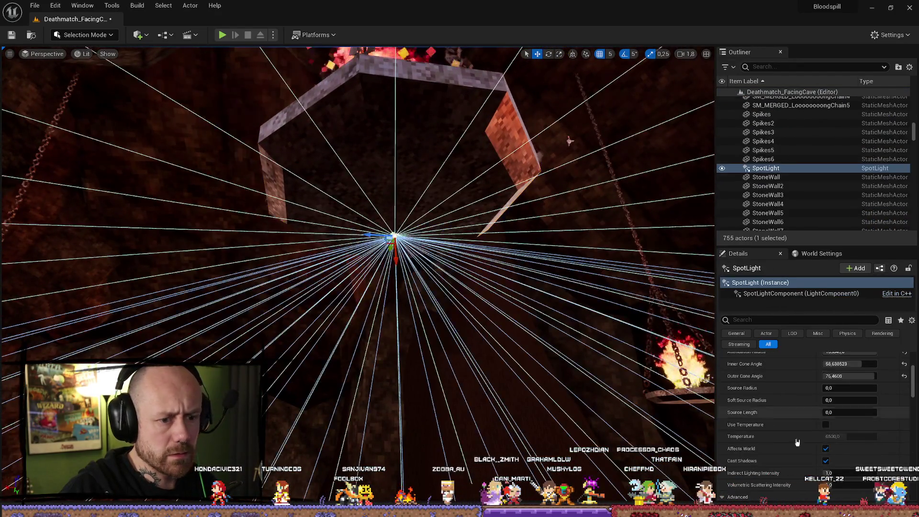
{"action": "scroll", "coordinate": [841, 414], "scroll_direction": "up", "scroll_amount": 5}
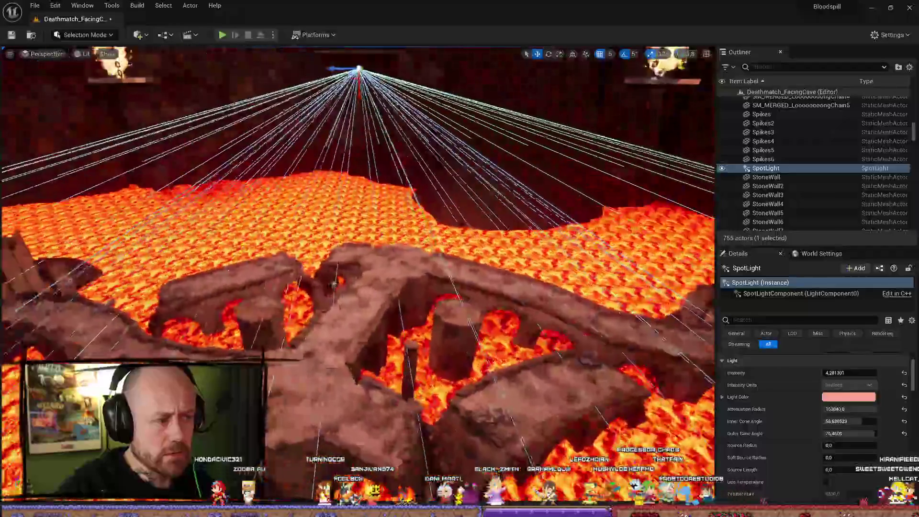
Step: Set the SpotLight's intensity to 4,5 and save the map
{"action": "key", "text": "Escape"}
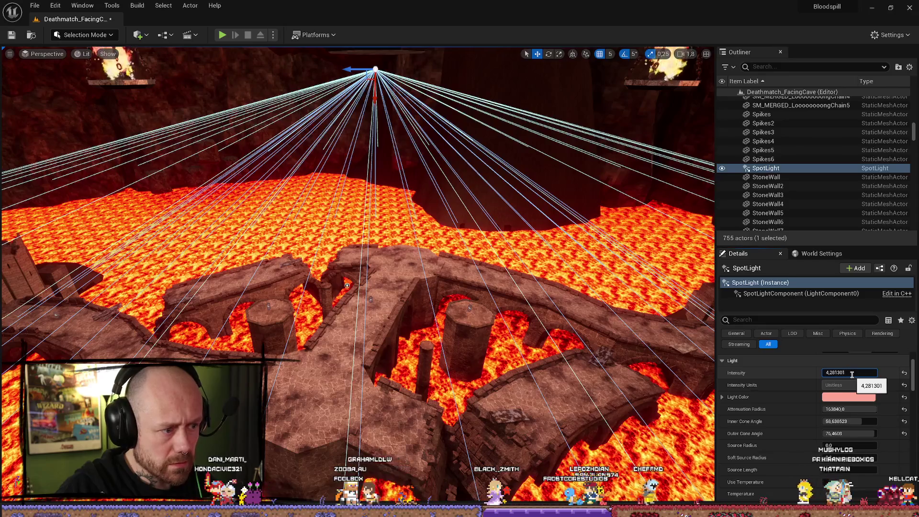
{"action": "type", "text": "6,281301"}
{"action": "key", "text": "ctrl+a"}
{"action": "type", "text": "8,281301"}
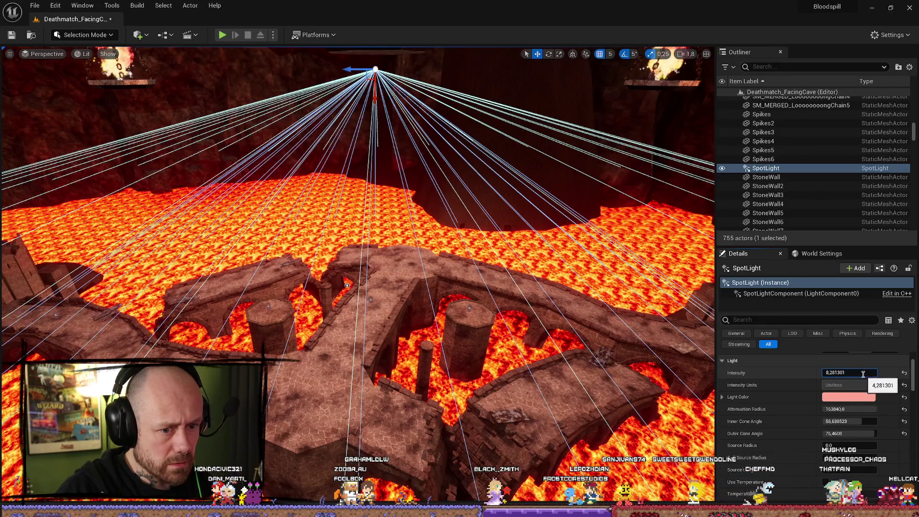
{"action": "key", "text": "Return"}
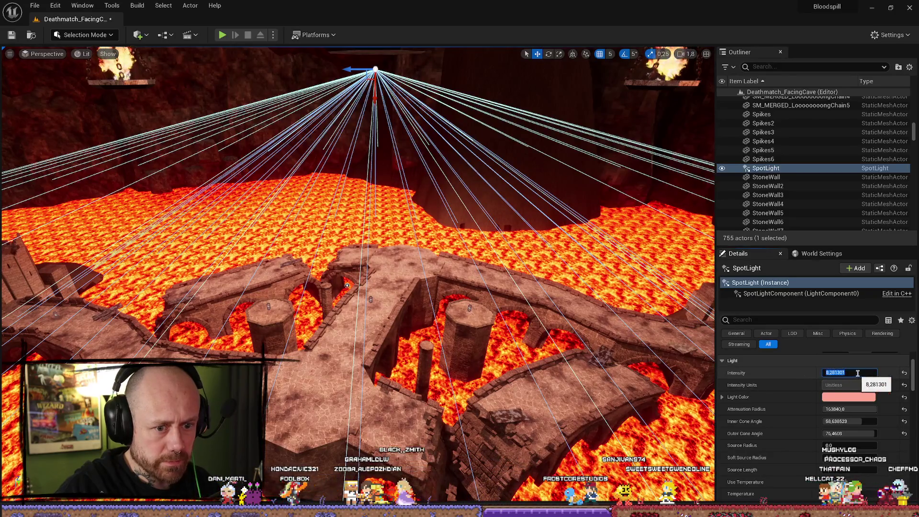
{"action": "left_click", "coordinate": [820, 375]}
{"action": "type", "text": ",5"}
{"action": "key", "text": "Return"}
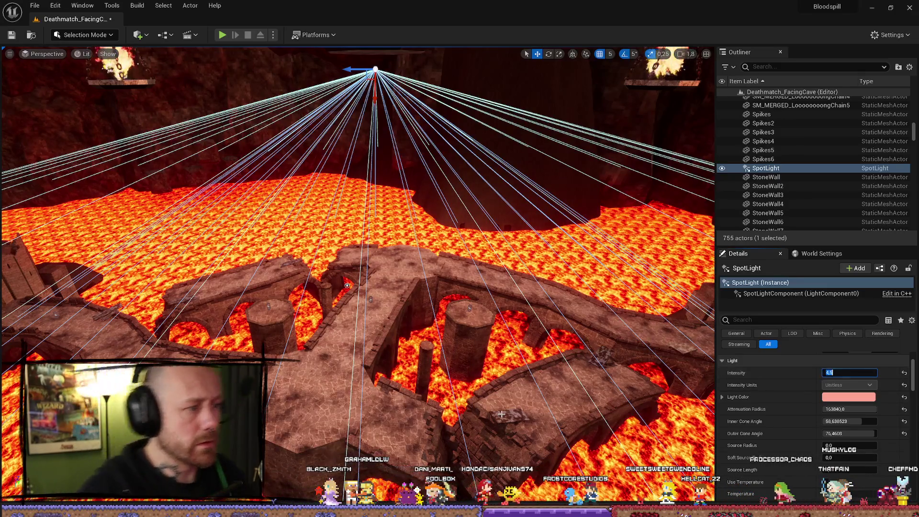
{"action": "key", "text": "ctrl+s"}
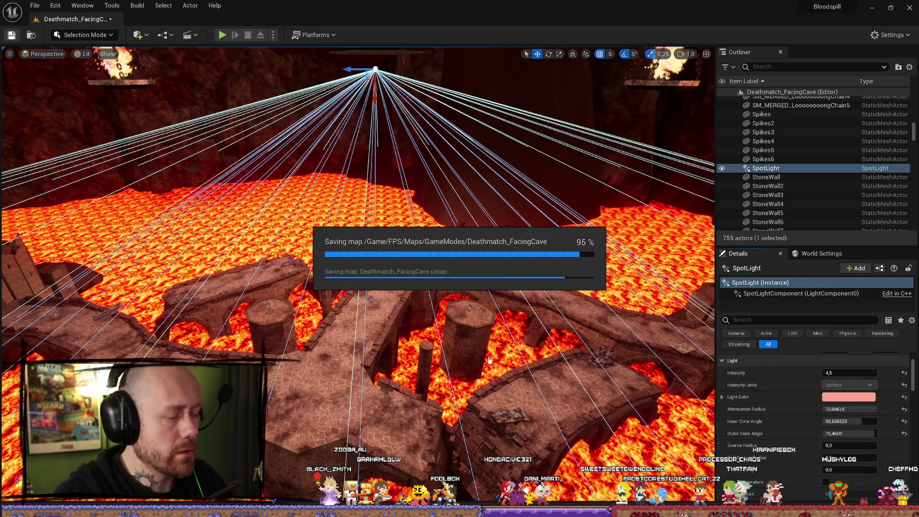
{"action": "mouse_move", "coordinate": [483, 351]}
{"action": "left_mouse_down"}
{"action": "mouse_move", "coordinate": [445, 335]}
{"action": "mouse_move", "coordinate": [426, 350]}
{"action": "left_mouse_up"}
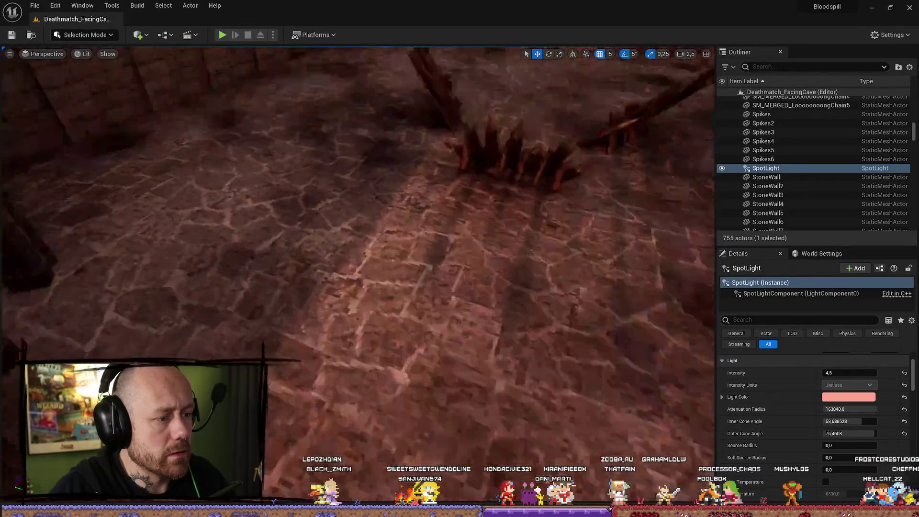
Step: Fly to the spiked-gate archway, frame the SpotLight, and bring up the Build menu
{"action": "left_click_drag", "start_coordinate": [426, 350], "coordinate": [413, 362]}
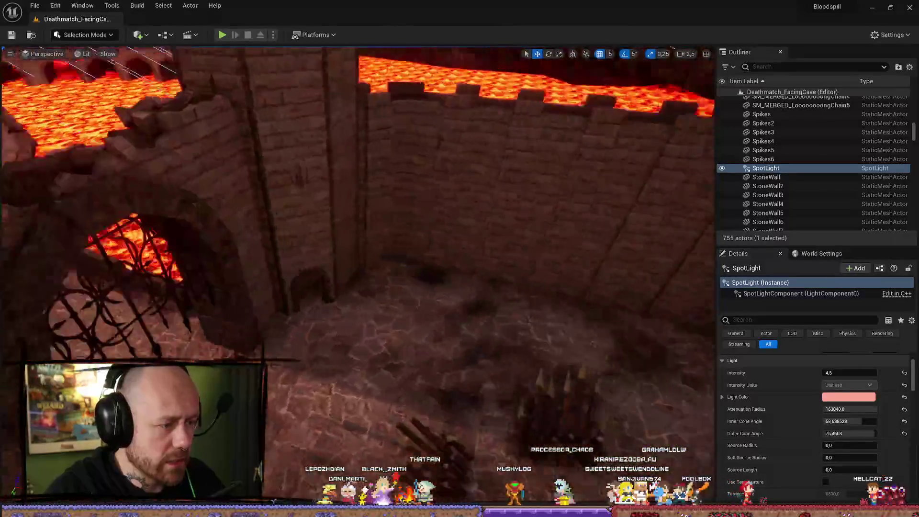
{"action": "left_click_drag", "start_coordinate": [413, 362], "coordinate": [409, 365]}
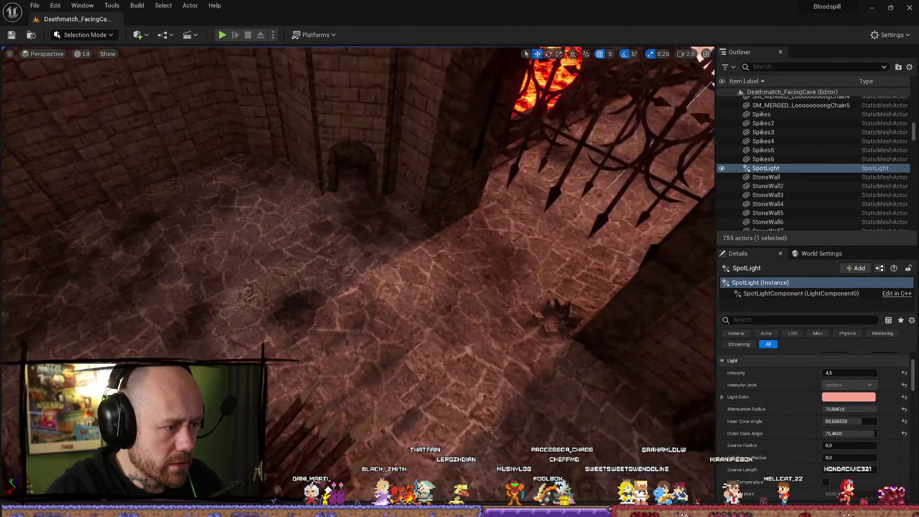
{"action": "key", "text": "f"}
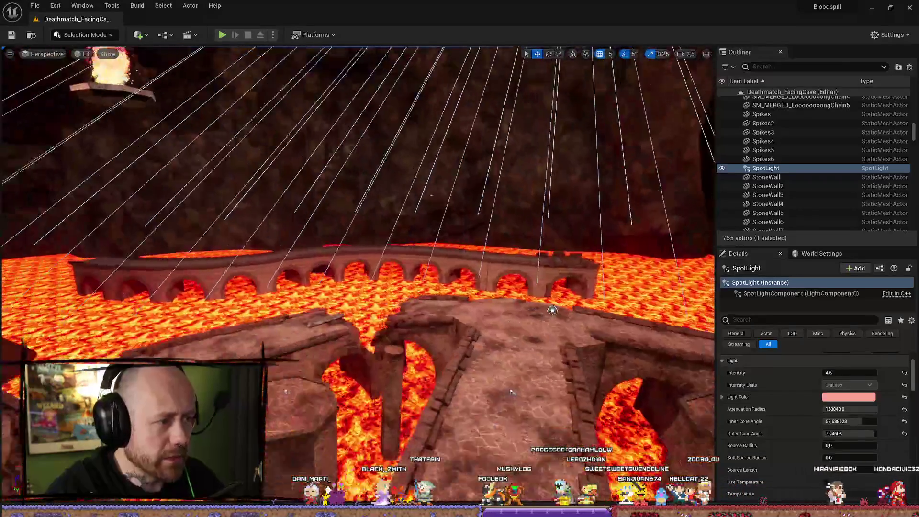
{"action": "left_click", "coordinate": [138, 5]}
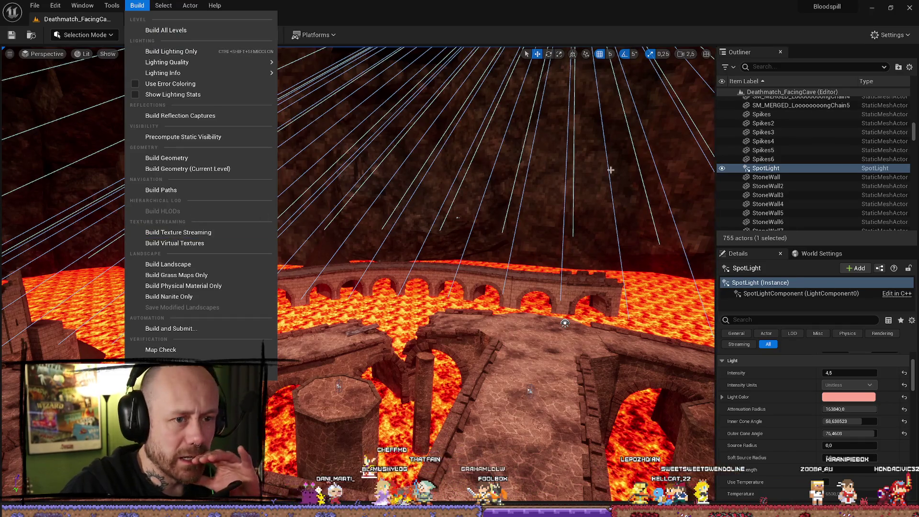
Step: Start a lighting-only build, switch the SpotLight's Mobility to Movable, and save the level
{"action": "left_click", "coordinate": [171, 52]}
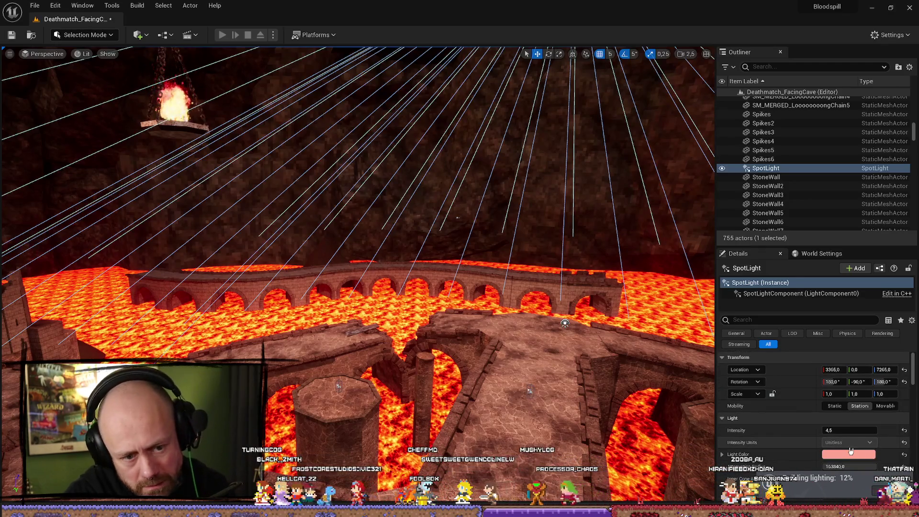
{"action": "left_click", "coordinate": [884, 406]}
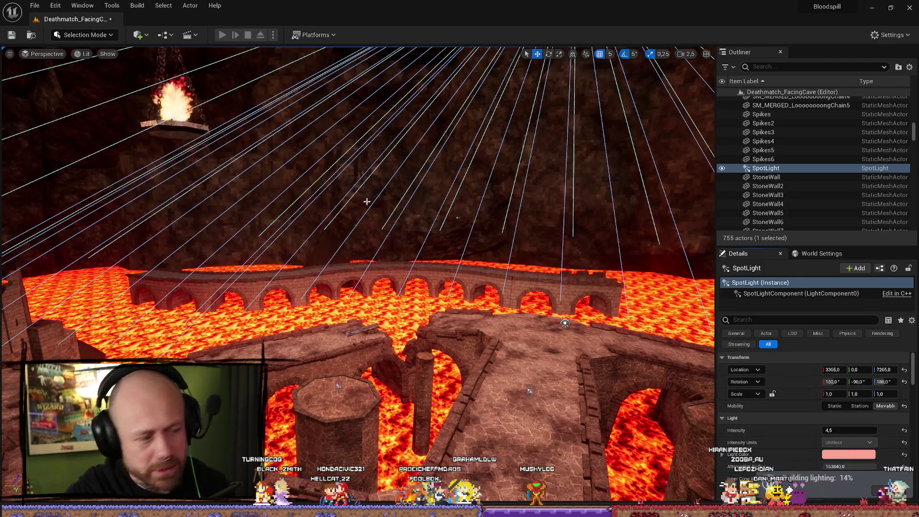
{"action": "left_click", "coordinate": [12, 35]}
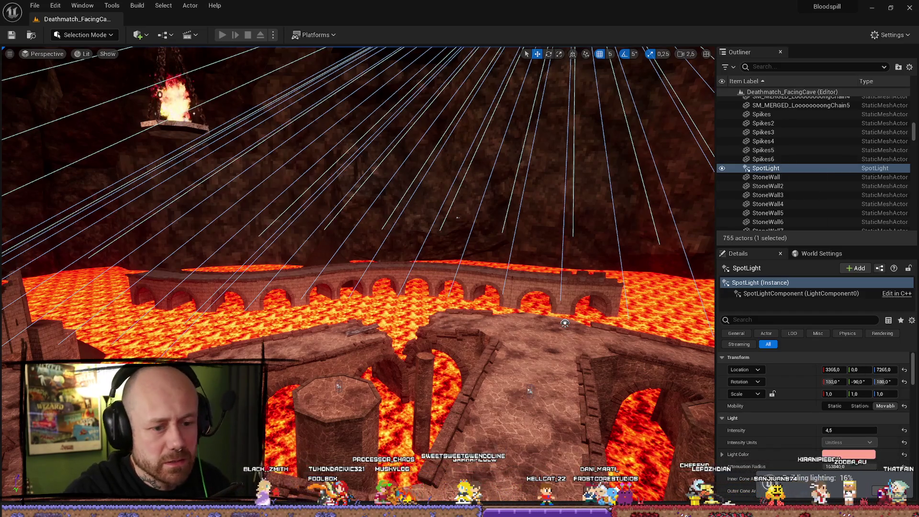
{"action": "key", "text": "alt+Tab"}
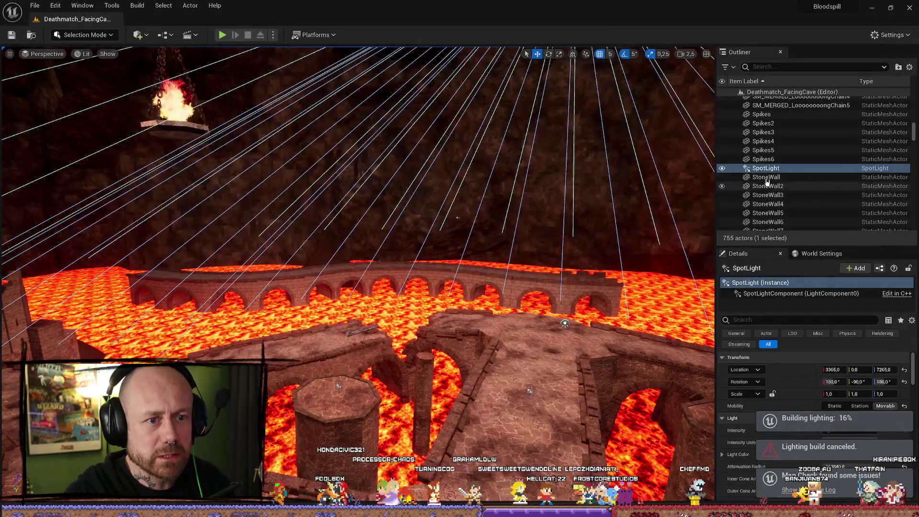
Step: Move the SpotLight into the Lighting folder in the Outliner
{"action": "scroll", "coordinate": [792, 138], "scroll_direction": "up", "scroll_amount": 2}
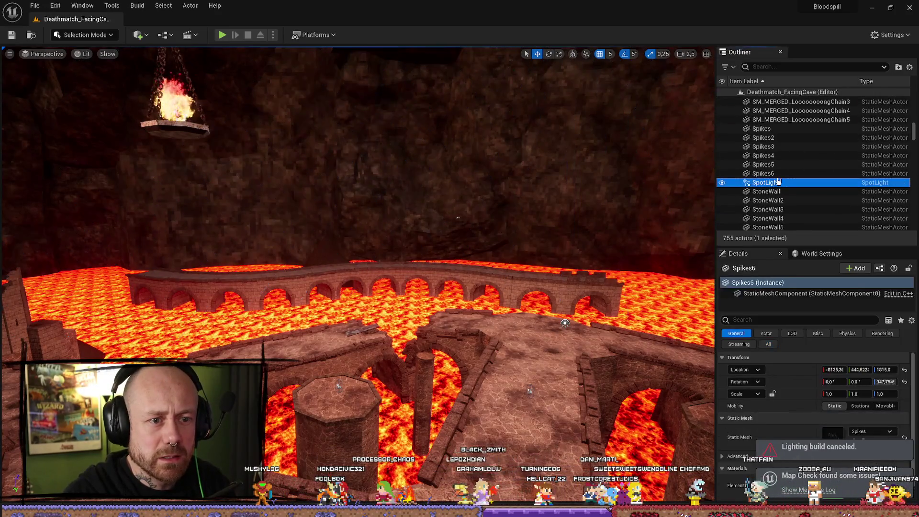
{"action": "right_click", "coordinate": [771, 184]}
{"action": "mouse_move", "coordinate": [828, 403]}
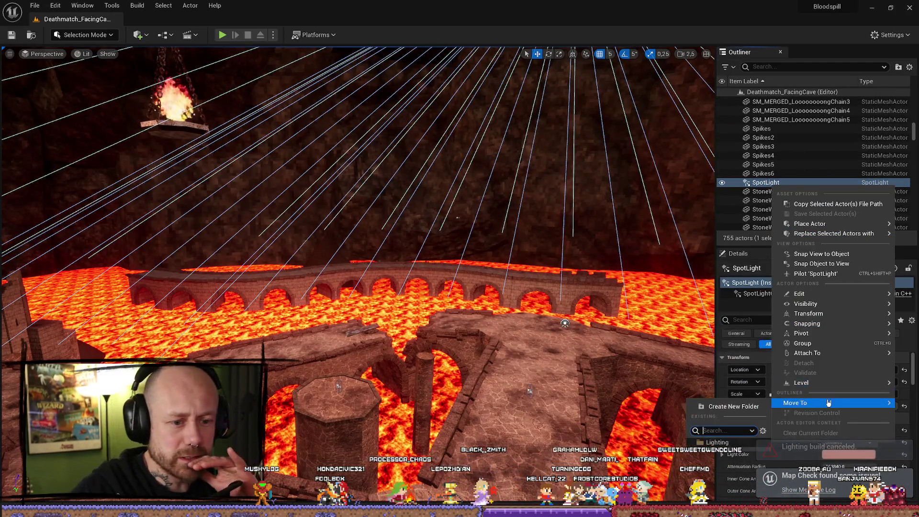
{"action": "left_click", "coordinate": [718, 442]}
{"action": "scroll", "coordinate": [791, 216], "scroll_direction": "up", "scroll_amount": 10}
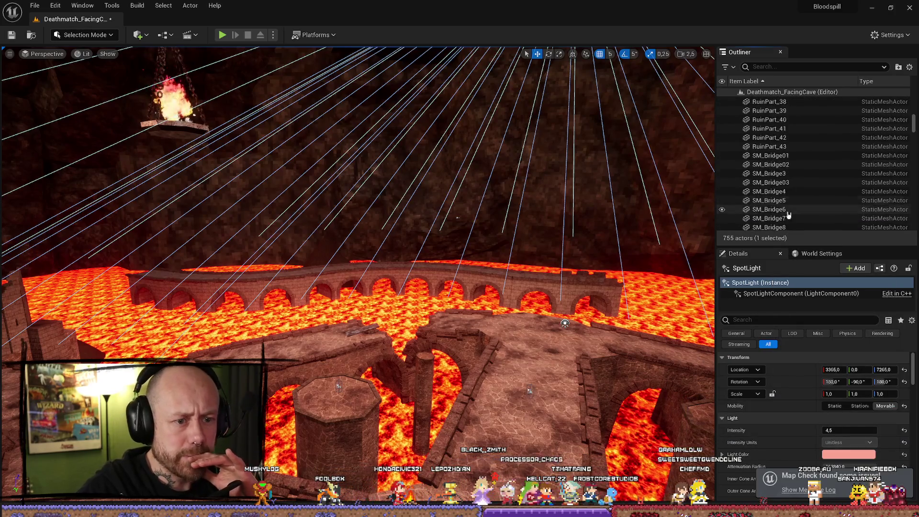
{"action": "scroll", "coordinate": [791, 216], "scroll_direction": "up", "scroll_amount": 1}
{"action": "left_click_drag", "start_coordinate": [912, 112], "coordinate": [913, 63]}
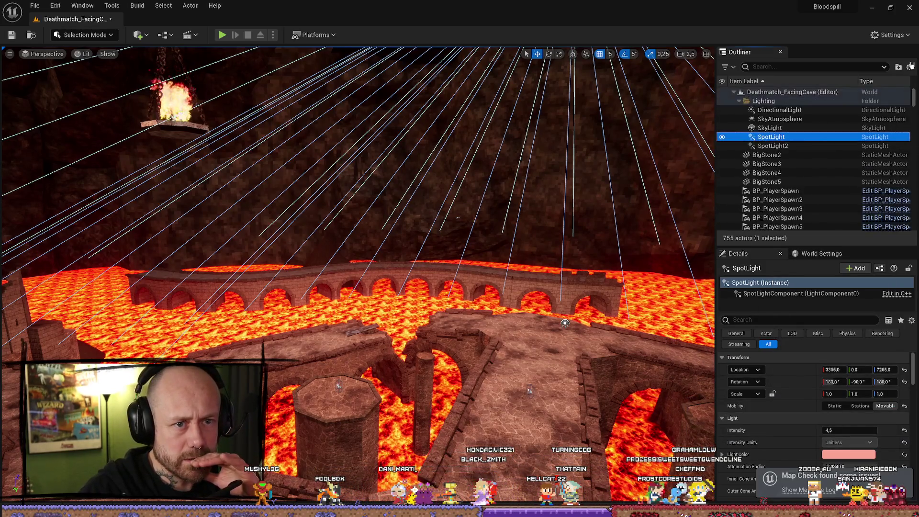
Step: Check the settings of SpotLight2, SpotLight and SkyLight, then bring up the Build menu
{"action": "left_click", "coordinate": [791, 145]}
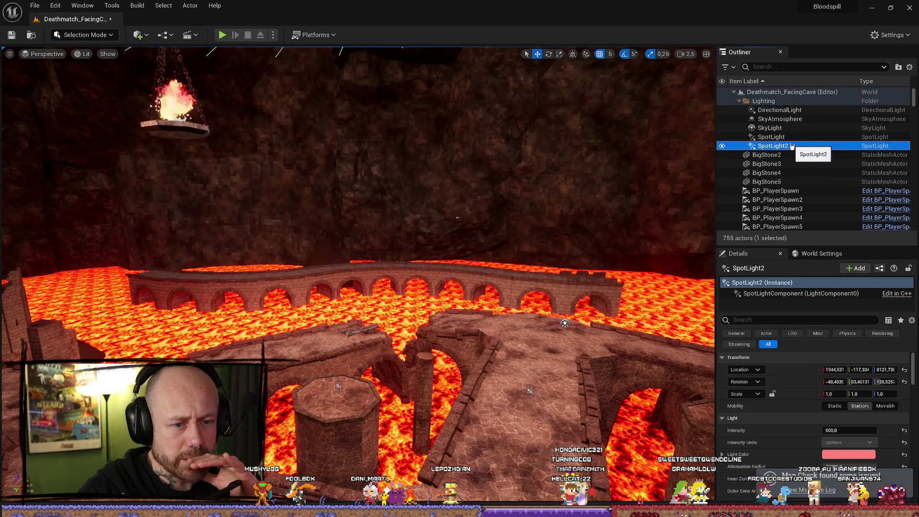
{"action": "left_click", "coordinate": [791, 138]}
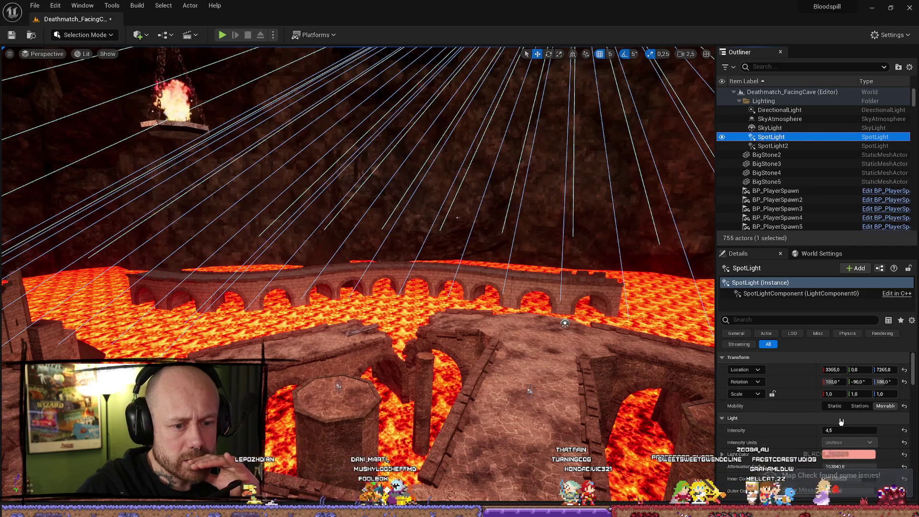
{"action": "left_click", "coordinate": [782, 128]}
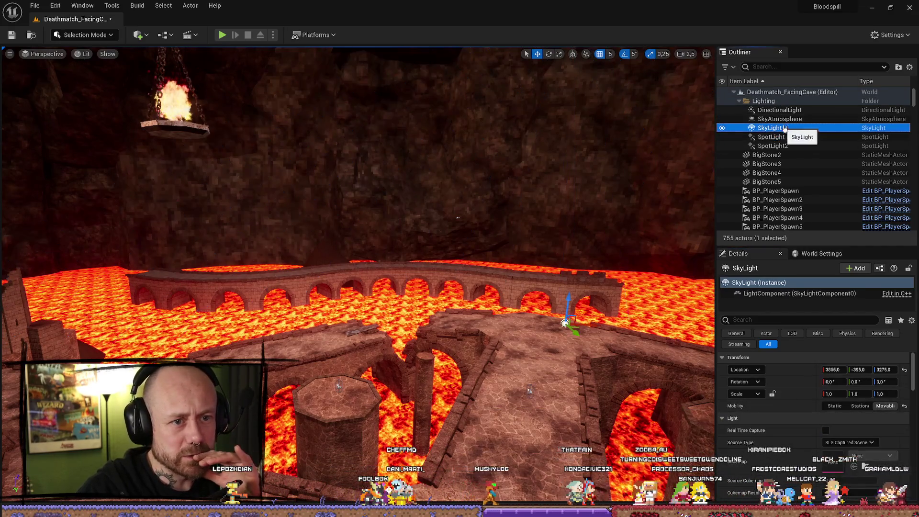
{"action": "key", "text": "Up"}
{"action": "key", "text": "Up"}
{"action": "key", "text": "Down"}
{"action": "key", "text": "Down"}
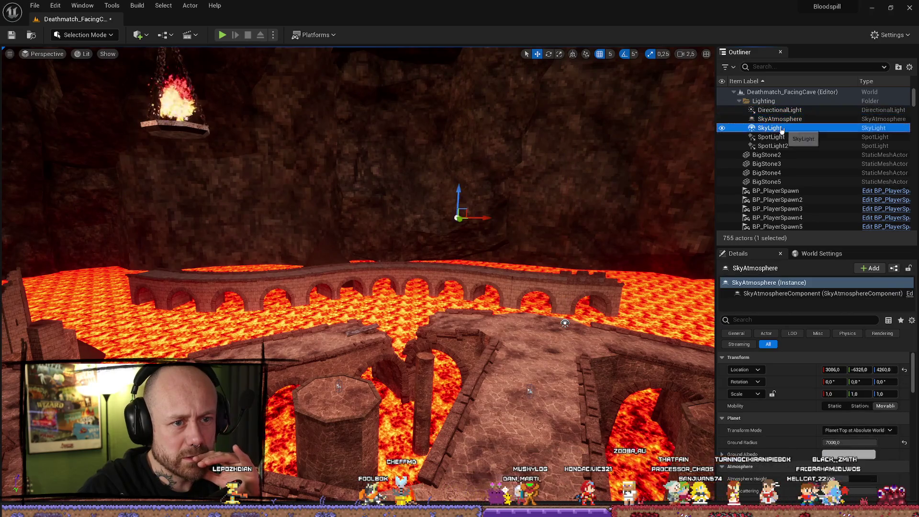
{"action": "key", "text": "Down"}
{"action": "key", "text": "Down"}
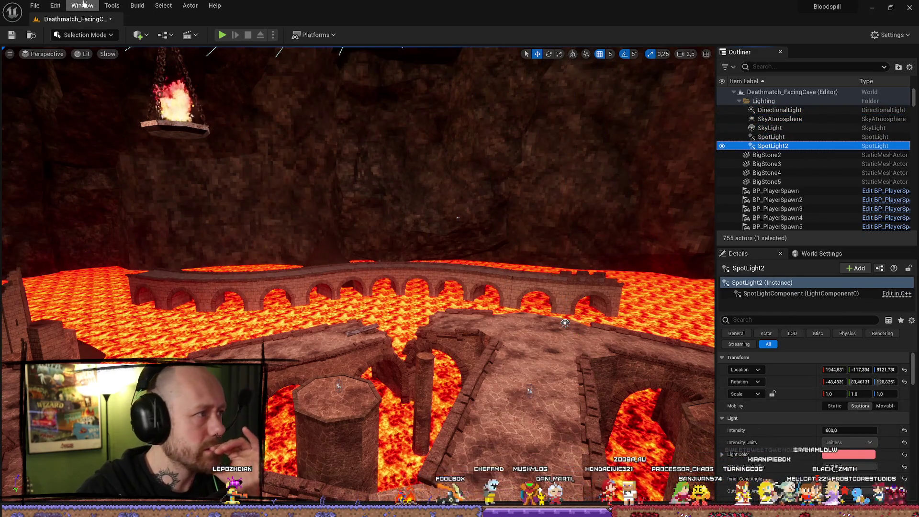
{"action": "left_click", "coordinate": [137, 6]}
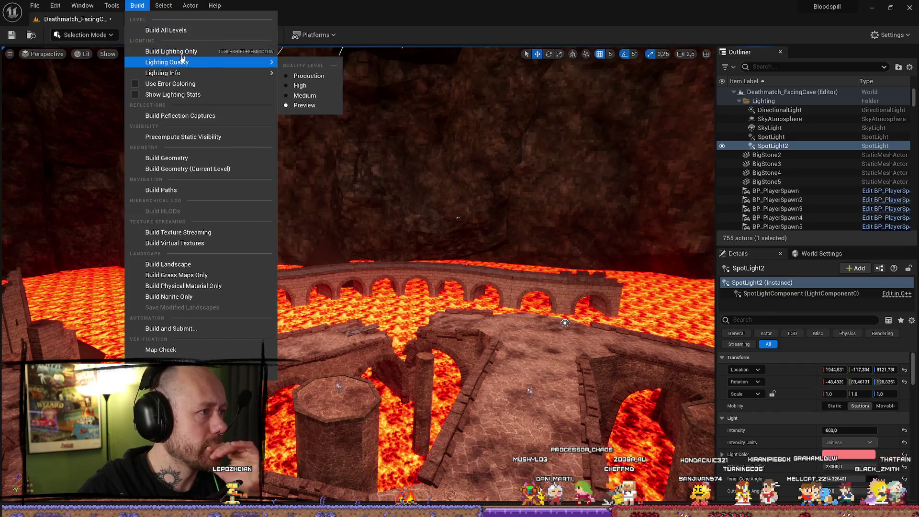
Step: Build lighting only, close the warnings log, and turn the camera to show more of the castle
{"action": "left_click", "coordinate": [184, 51]}
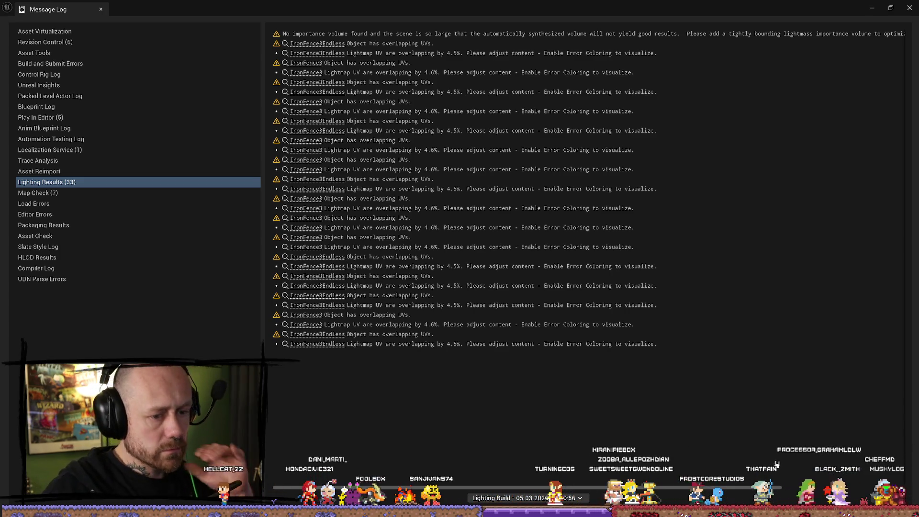
{"action": "left_click", "coordinate": [905, 8]}
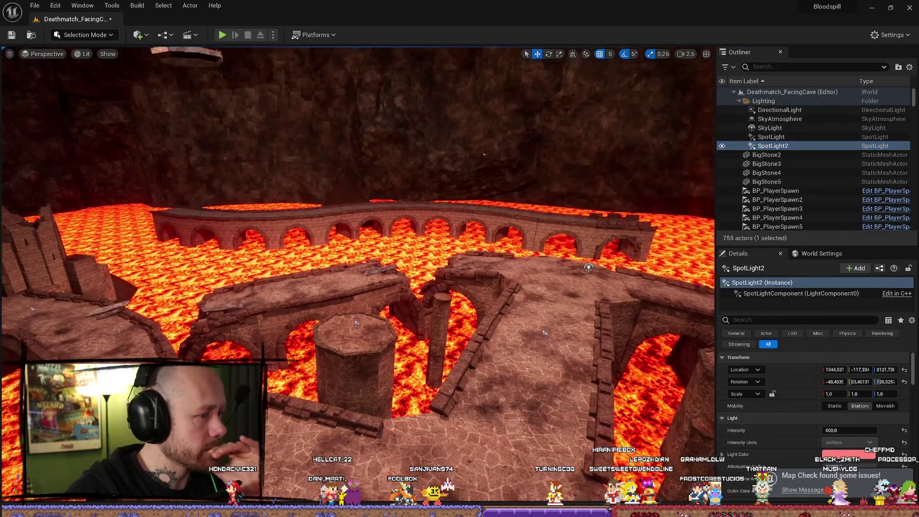
{"action": "left_click_drag", "start_coordinate": [484, 154], "coordinate": [707, 134]}
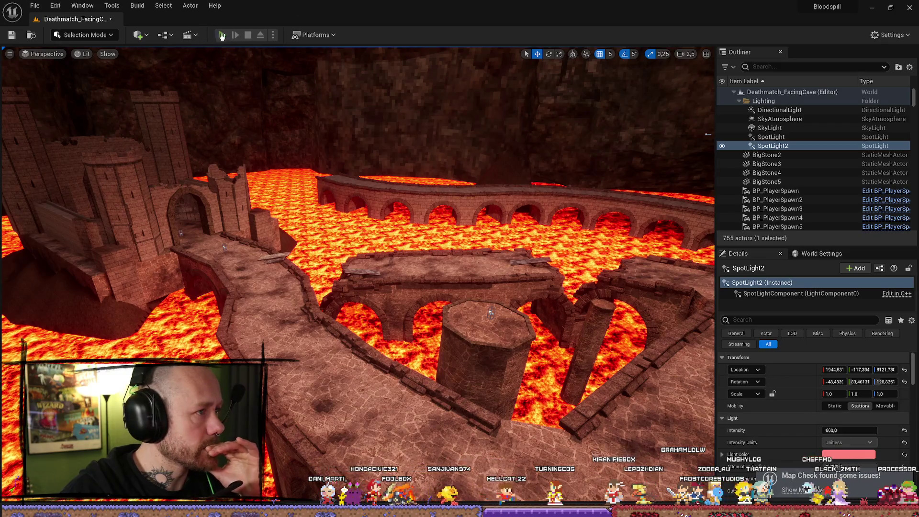
Step: Play the level, deploy with the chosen loadout, and walk past the lava ledge into the stone corridor
{"action": "left_click", "coordinate": [222, 35]}
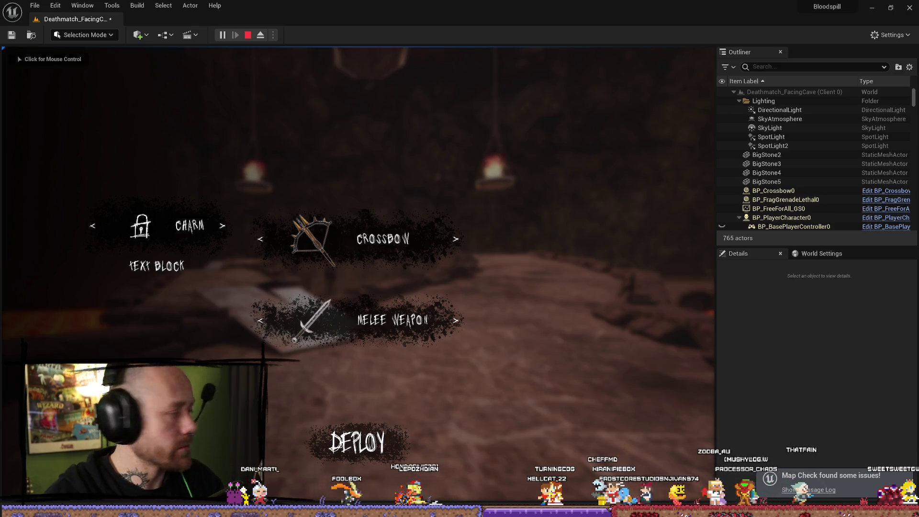
{"action": "left_click", "coordinate": [410, 463]}
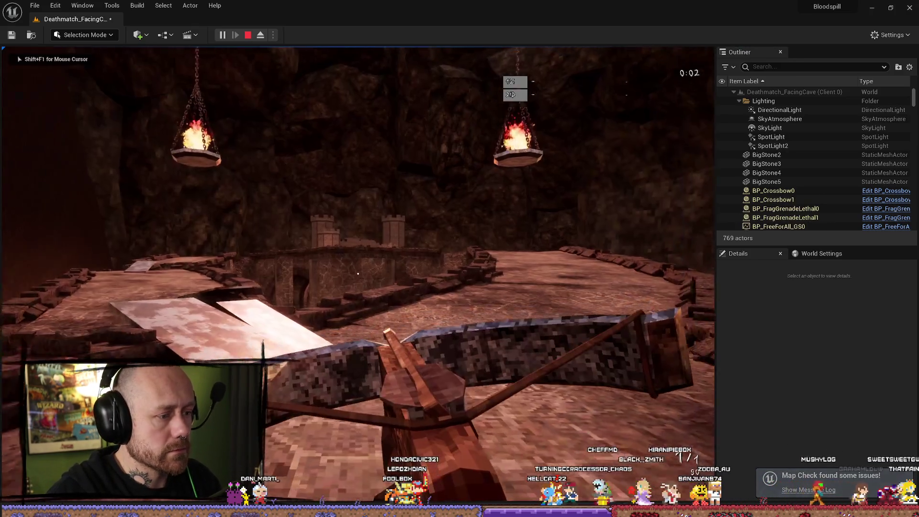
{"action": "key", "text": "w"}
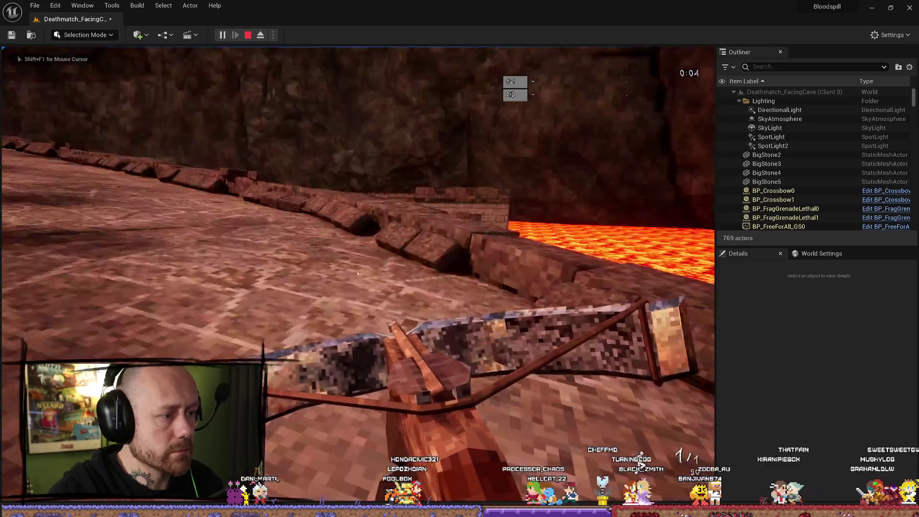
{"action": "key", "text": "w"}
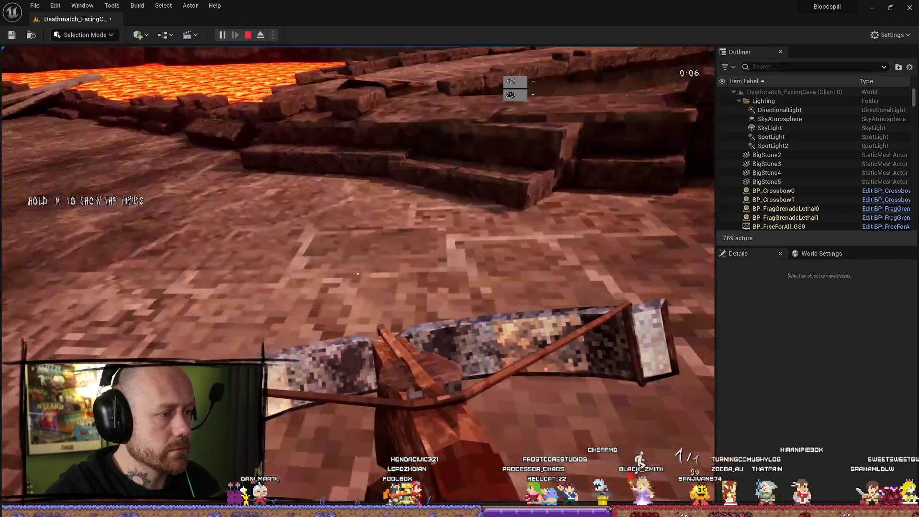
{"action": "key", "text": "w"}
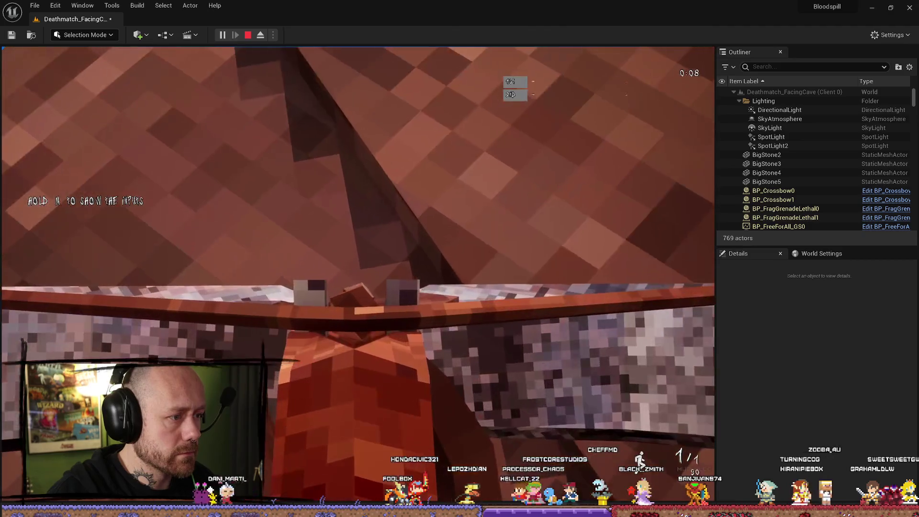
{"action": "key", "text": "w"}
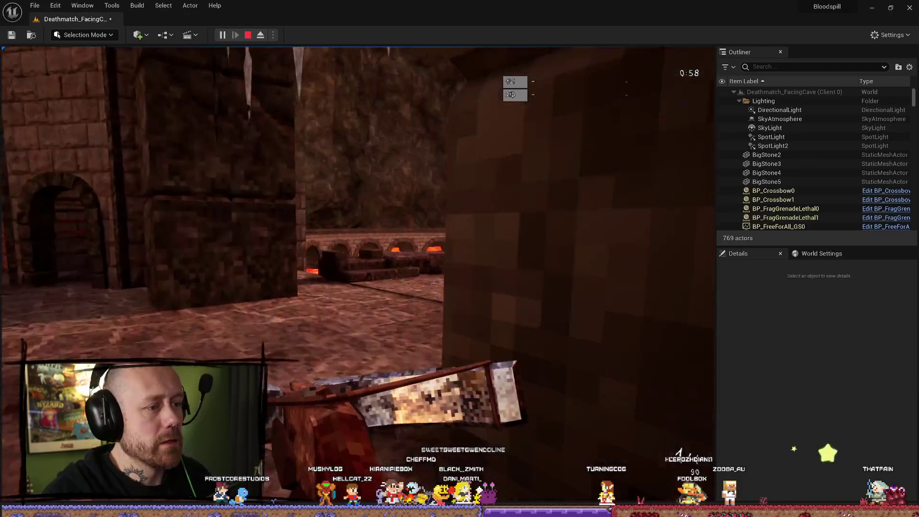
{"action": "key", "text": "shift+F1"}
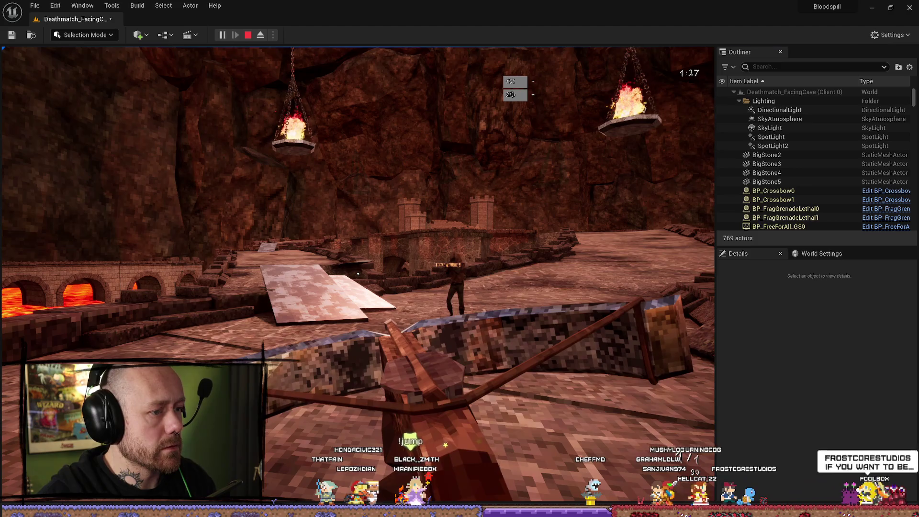
Step: Shoot the enemy player with the crossbow, then stop the playtest with Esc
{"action": "left_click", "coordinate": [358, 274]}
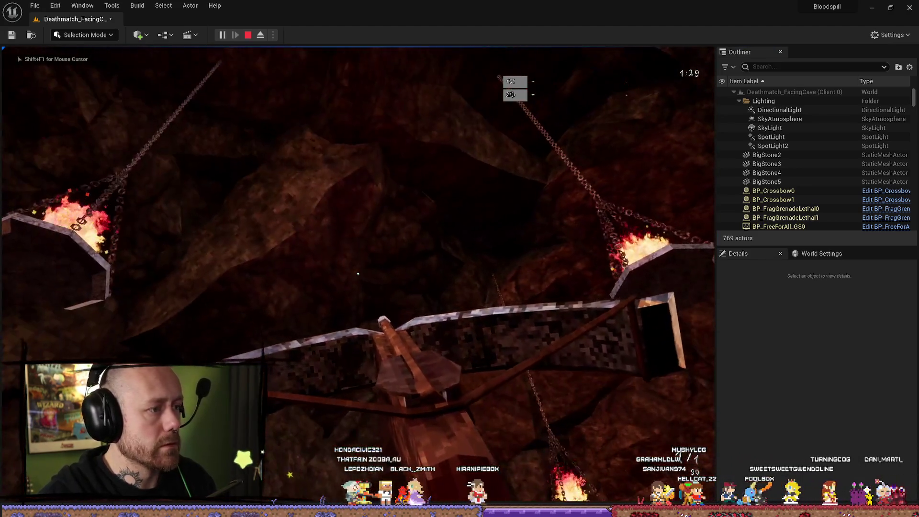
{"action": "mouse_move", "coordinate": [358, 274]}
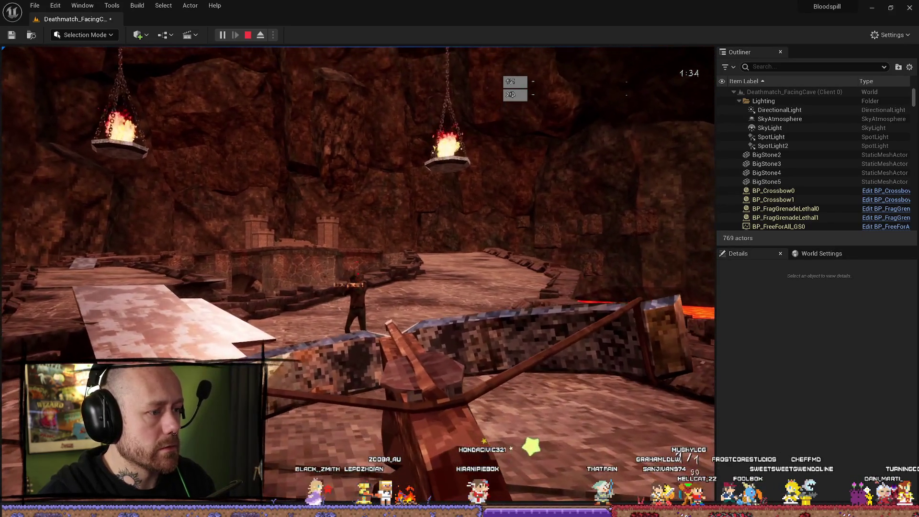
{"action": "left_click", "coordinate": [358, 273]}
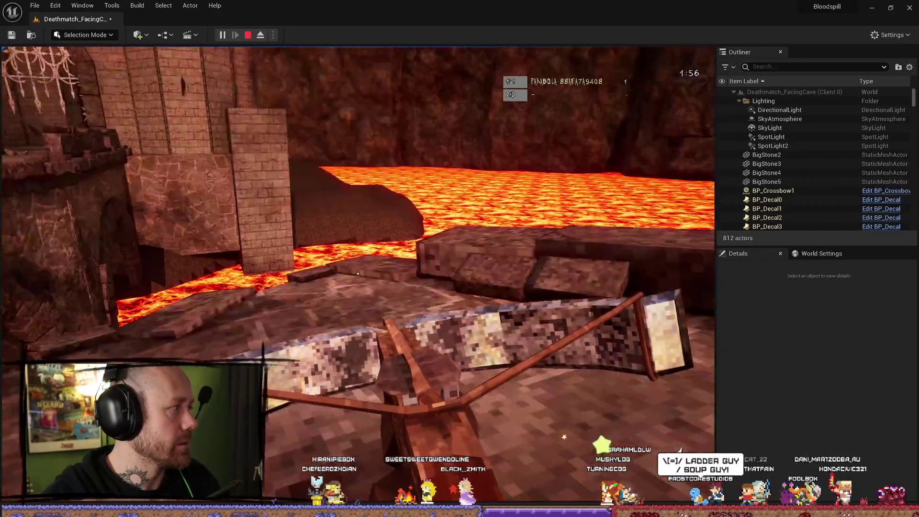
{"action": "key", "text": "Escape"}
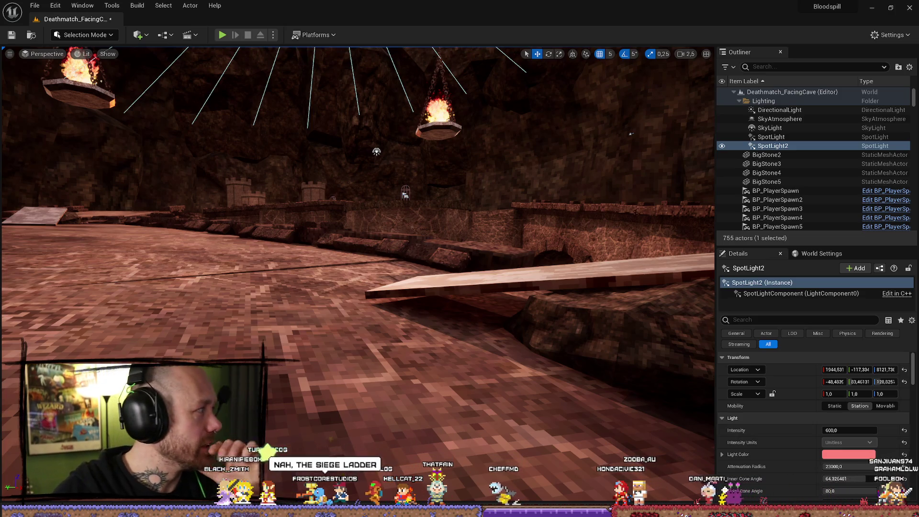
{"action": "left_click", "coordinate": [772, 146]}
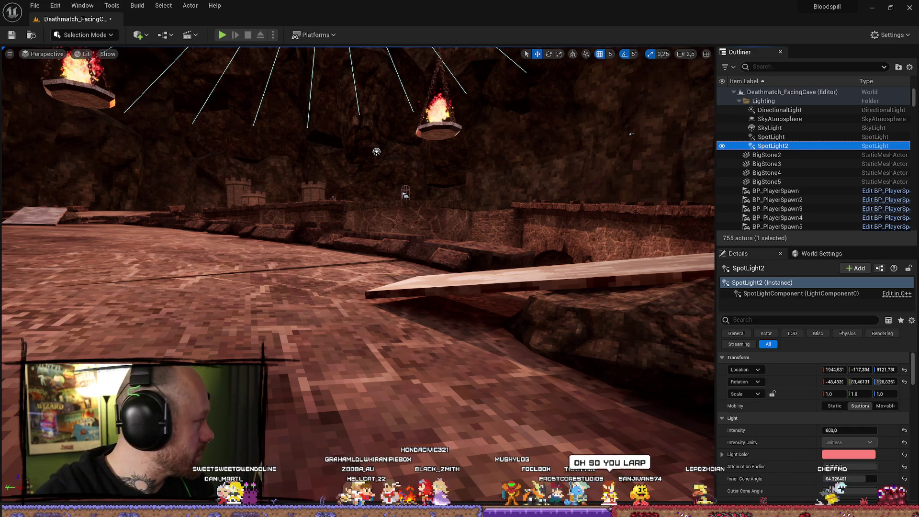
{"action": "key", "text": "alt+Tab"}
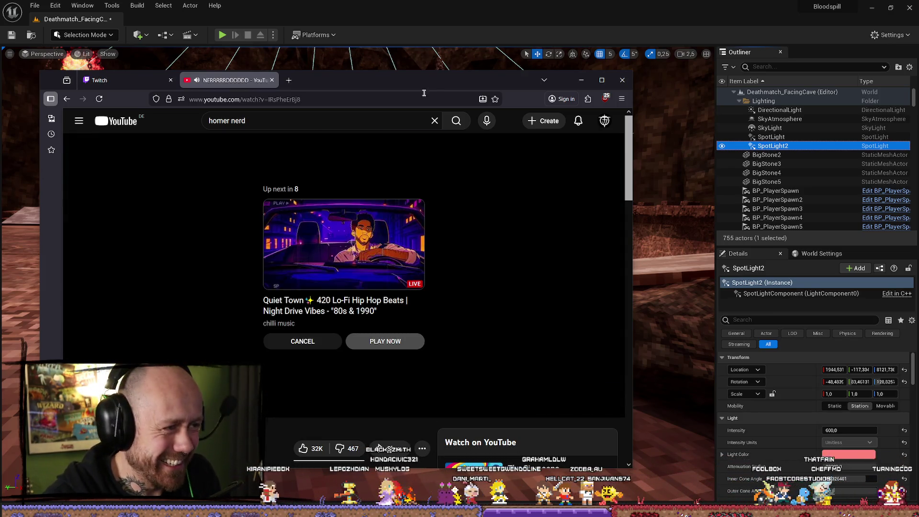
{"action": "key", "text": "alt+Tab"}
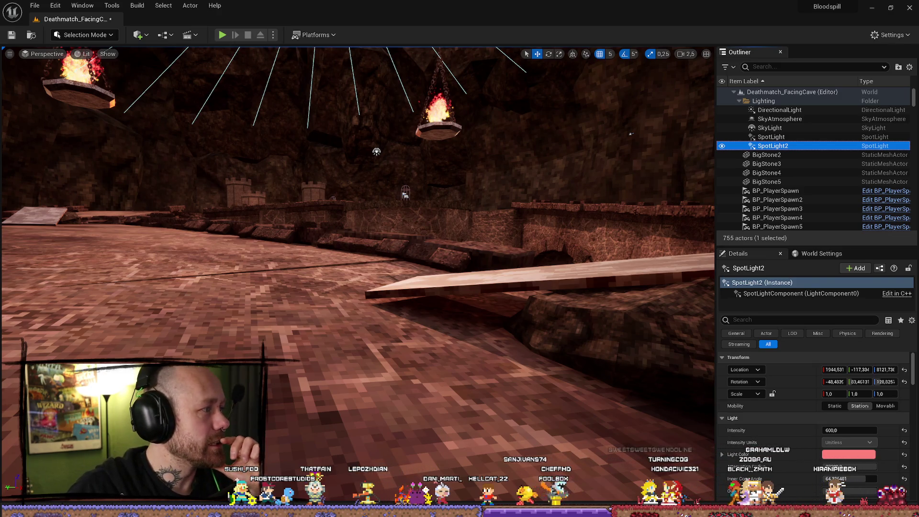
Step: Switch from the editor to the browser showing the 'The Perfect Sky Light in Unreal' video
{"action": "key", "text": "alt+Tab"}
Step: Search YouTube for 'calamity', fixing the mistyped 'alamityx' query via the suggestions
{"action": "left_click", "coordinate": [270, 11]}
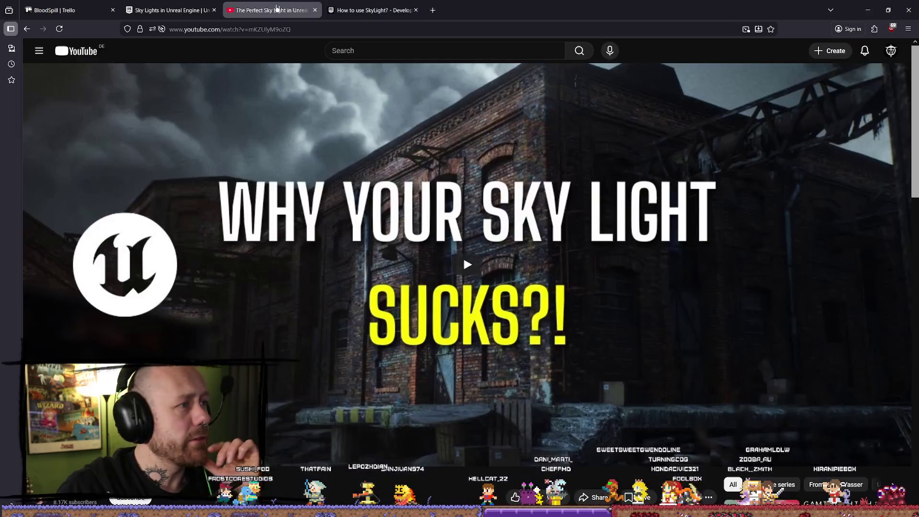
{"action": "double_click", "coordinate": [808, 10]}
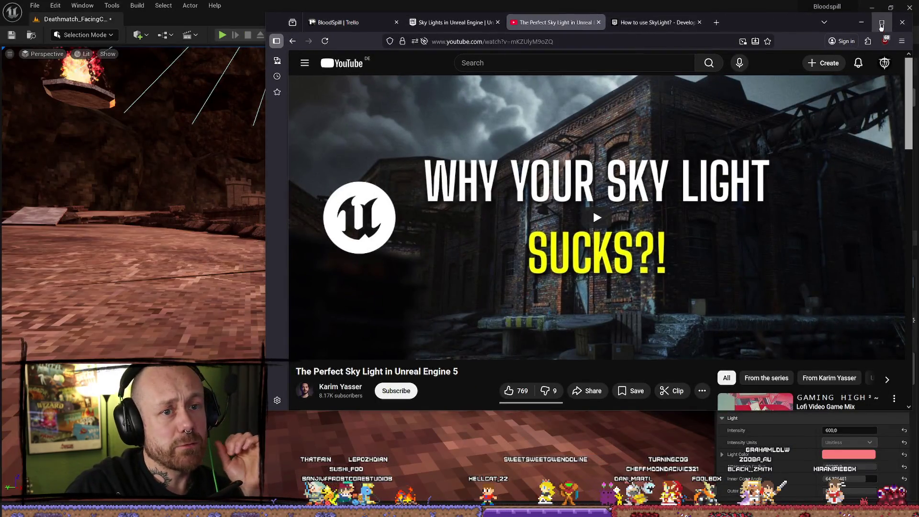
{"action": "left_click", "coordinate": [881, 22]}
{"action": "left_click", "coordinate": [429, 46]}
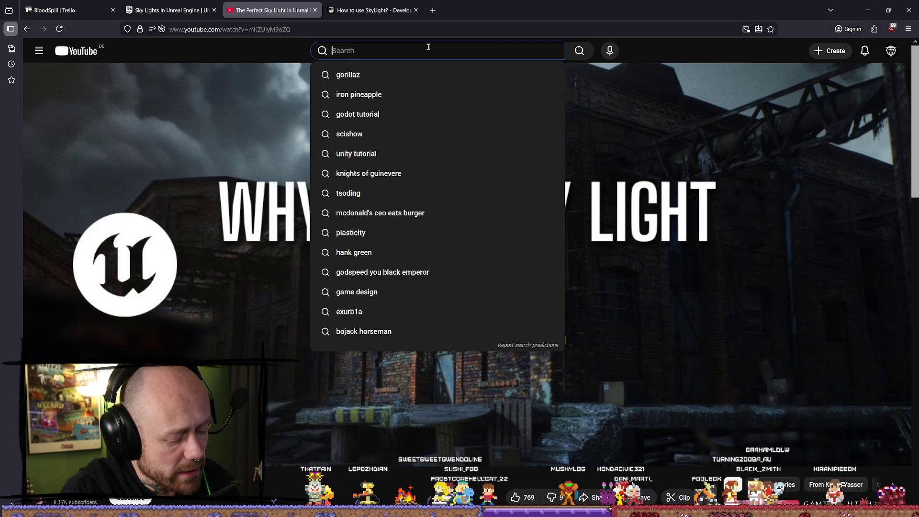
{"action": "type", "text": "calamityx"}
{"action": "key", "text": "Return"}
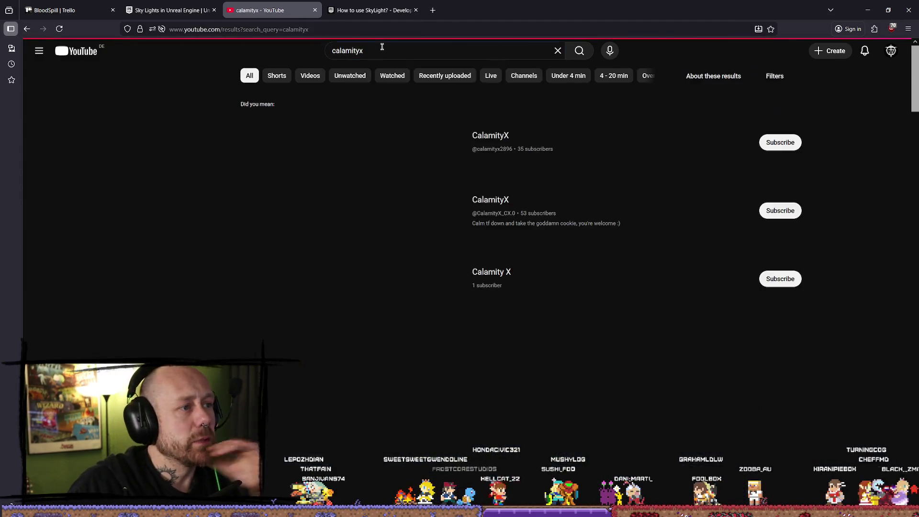
{"action": "left_click", "coordinate": [498, 51]}
{"action": "left_click", "coordinate": [481, 73]}
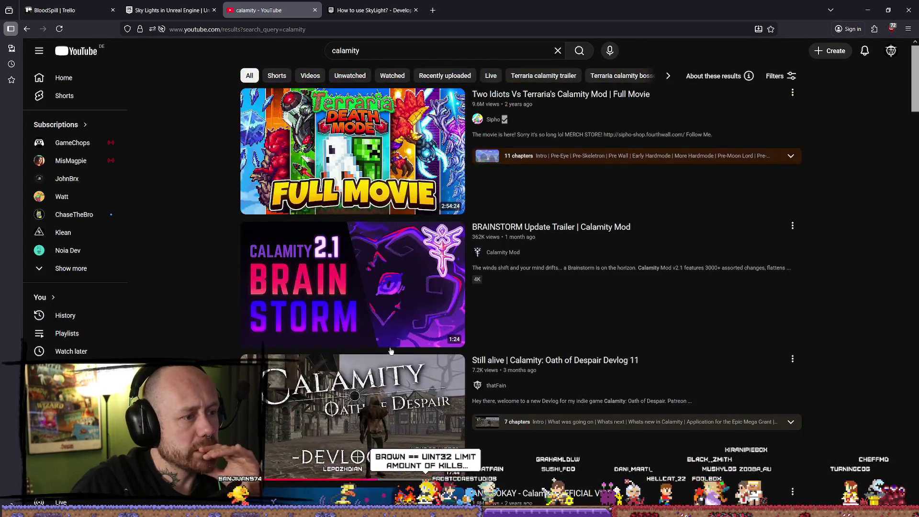
Step: Go back to the Calamity: Oath of Despair devlog, rewind to an earlier point and resume playback
{"action": "key", "text": "alt+Left"}
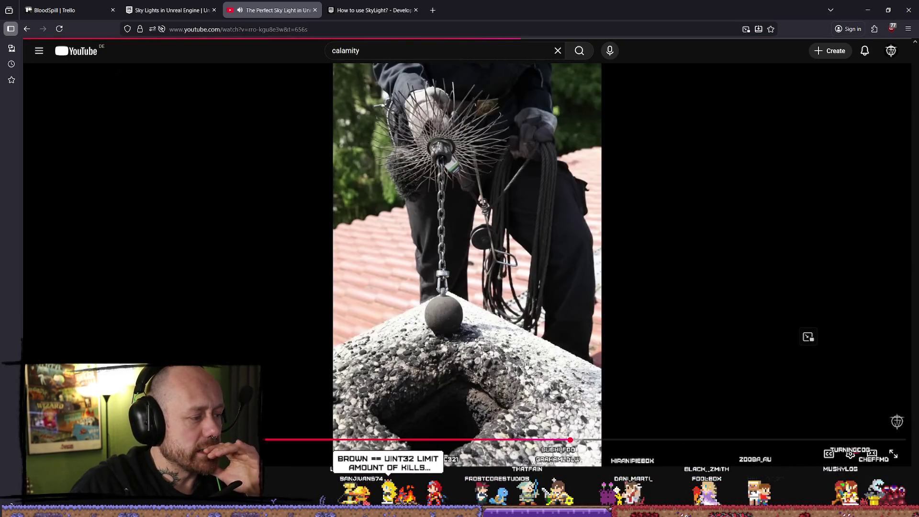
{"action": "left_click", "coordinate": [422, 230]}
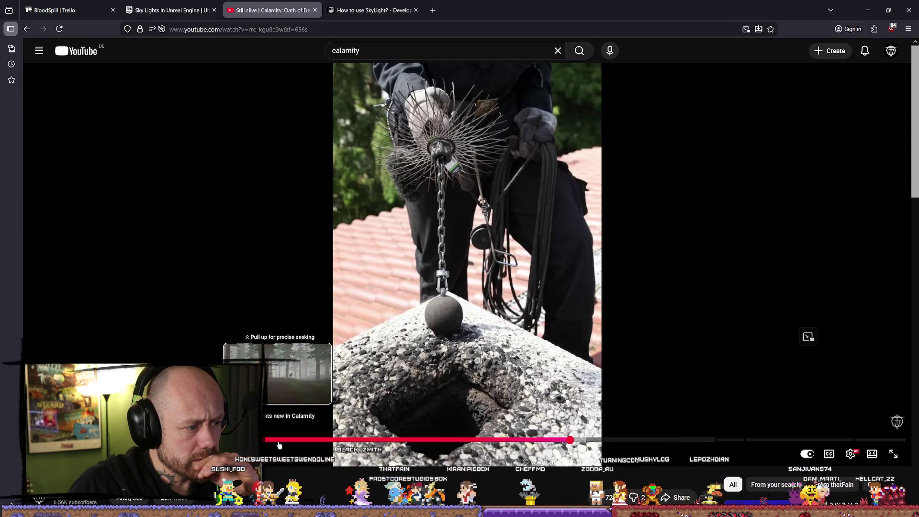
{"action": "left_click", "coordinate": [283, 440]}
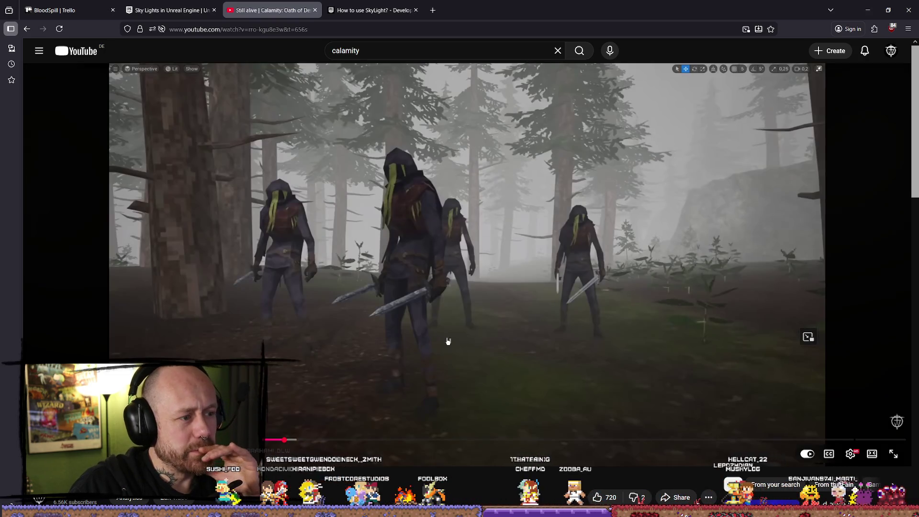
{"action": "left_click", "coordinate": [410, 251]}
{"action": "left_click", "coordinate": [410, 251]}
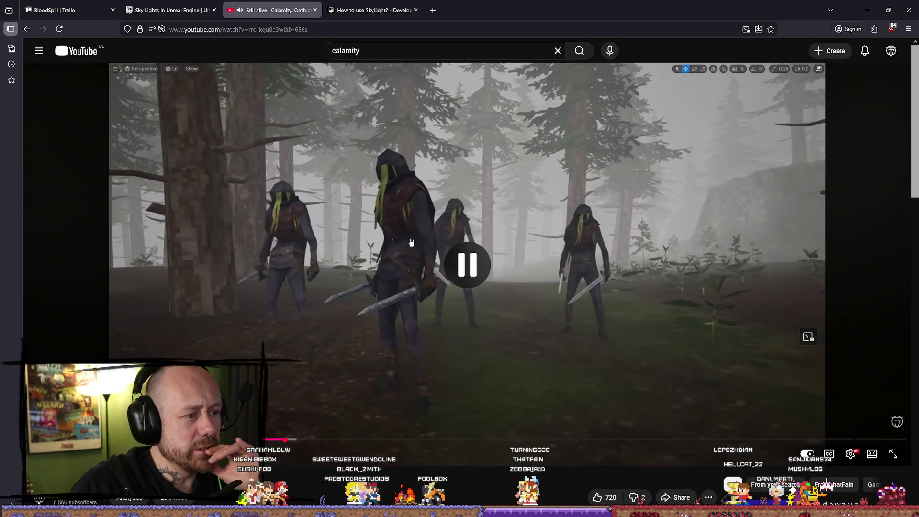
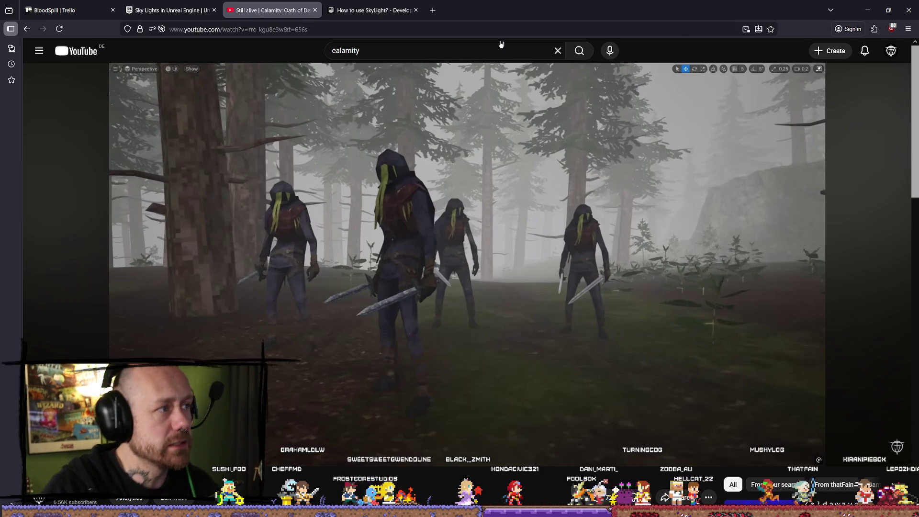
Step: Switch from the YouTube video back to Unreal Editor's Deathmatch_FacingCave level
{"action": "left_click", "coordinate": [867, 10]}
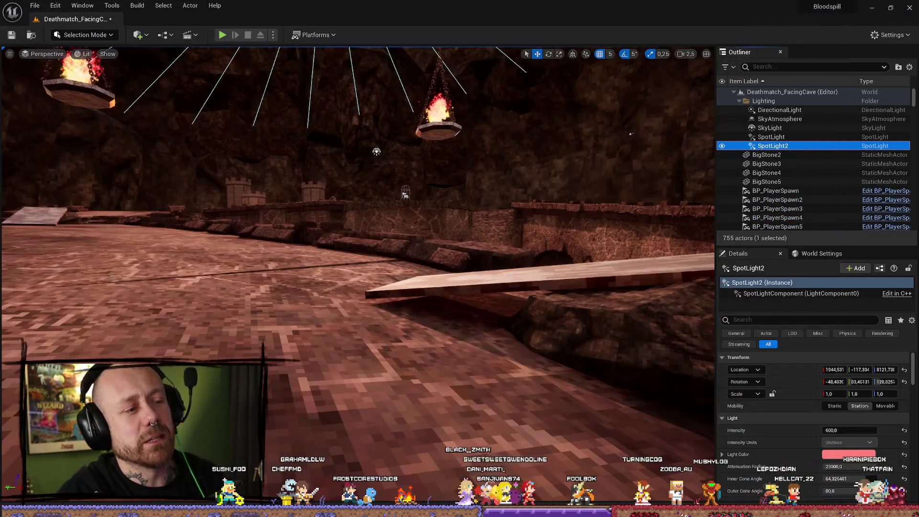
Step: Focus SpotLight2, then play-test the cave level, deploying with the crossbow loadout
{"action": "key", "text": "f"}
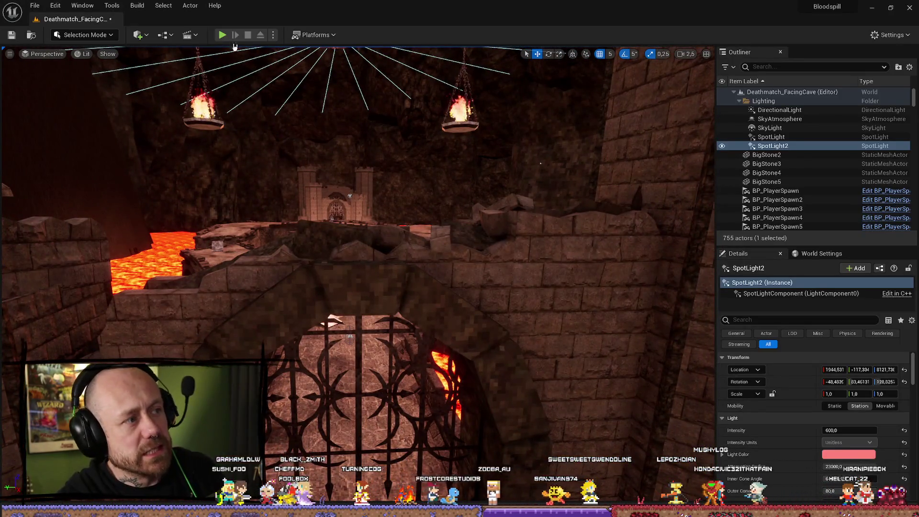
{"action": "key", "text": "alt+p"}
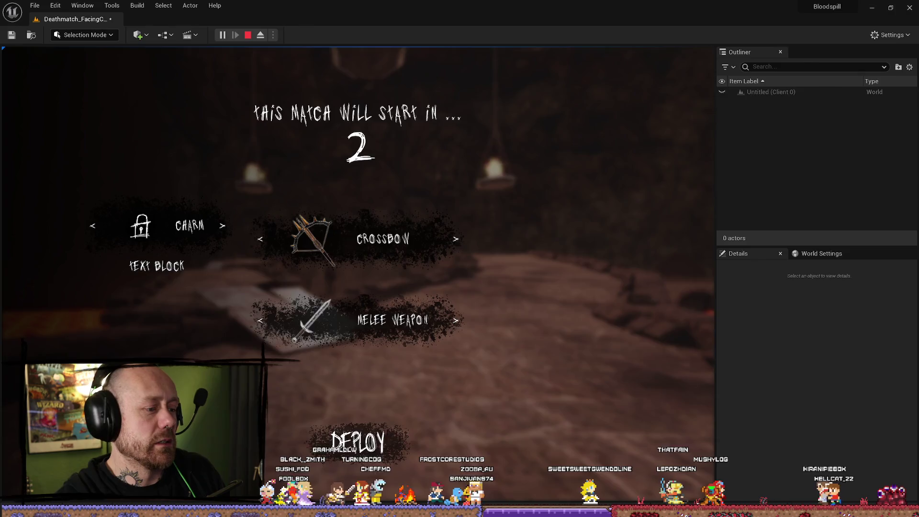
{"action": "left_click", "coordinate": [375, 454]}
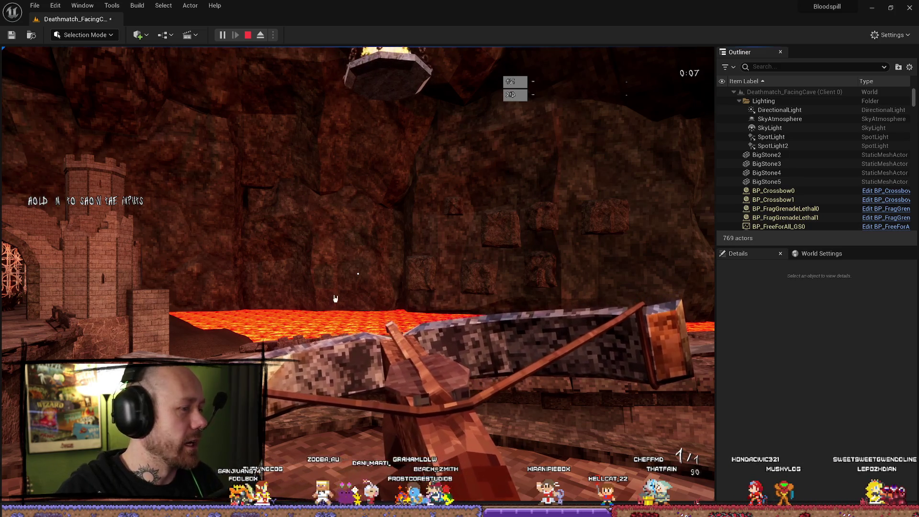
{"action": "left_click", "coordinate": [358, 274]}
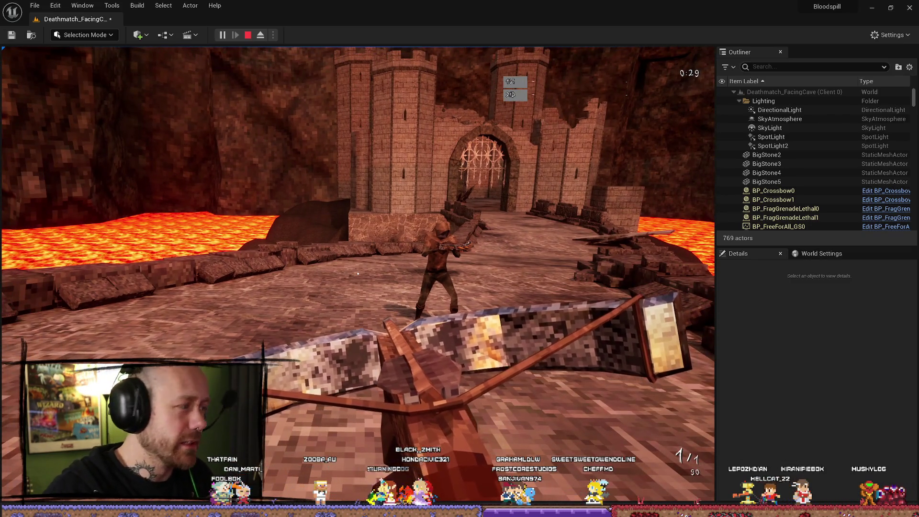
{"action": "key", "text": "shift+F1"}
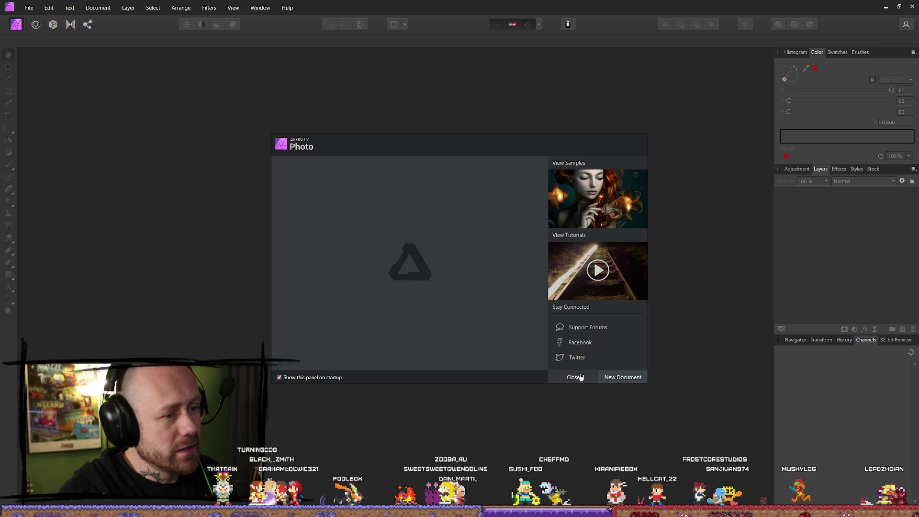
Step: Paste the game screenshot into a new 2560x1440 document and centre it
{"action": "left_click", "coordinate": [573, 376]}
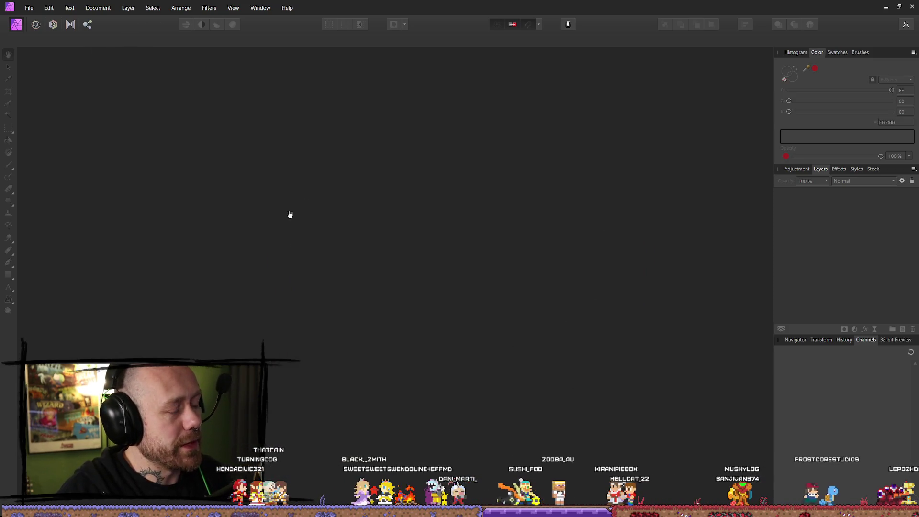
{"action": "left_click", "coordinate": [38, 7]}
{"action": "left_click", "coordinate": [43, 28]}
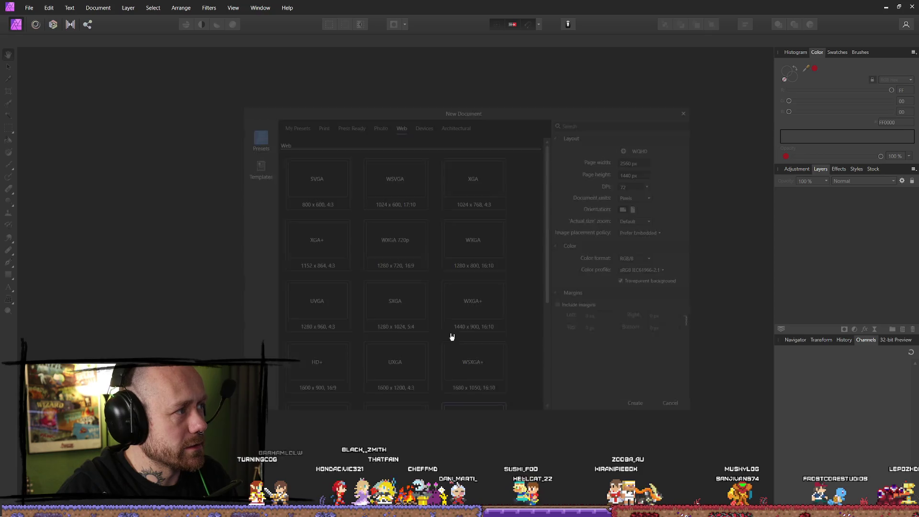
{"action": "left_click", "coordinate": [639, 407]}
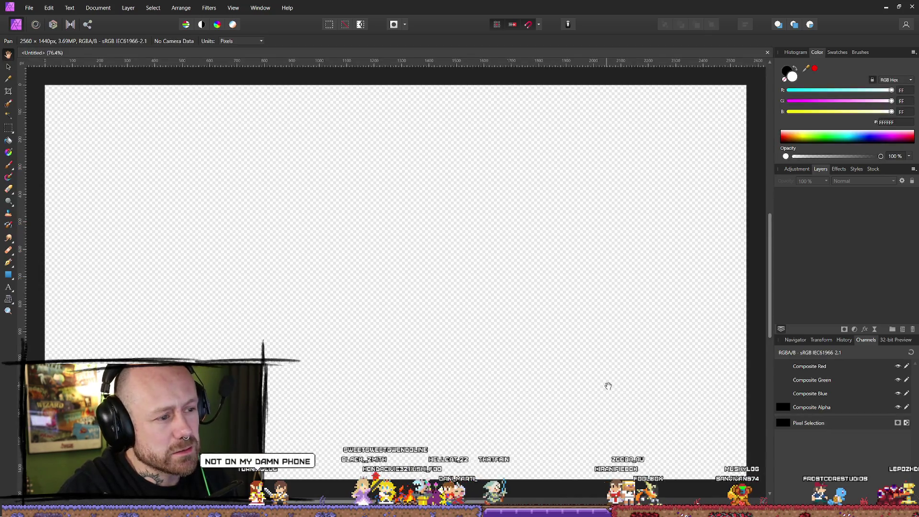
{"action": "key", "text": "ctrl+v"}
{"action": "scroll", "coordinate": [357, 207], "scroll_direction": "down", "scroll_amount": 10}
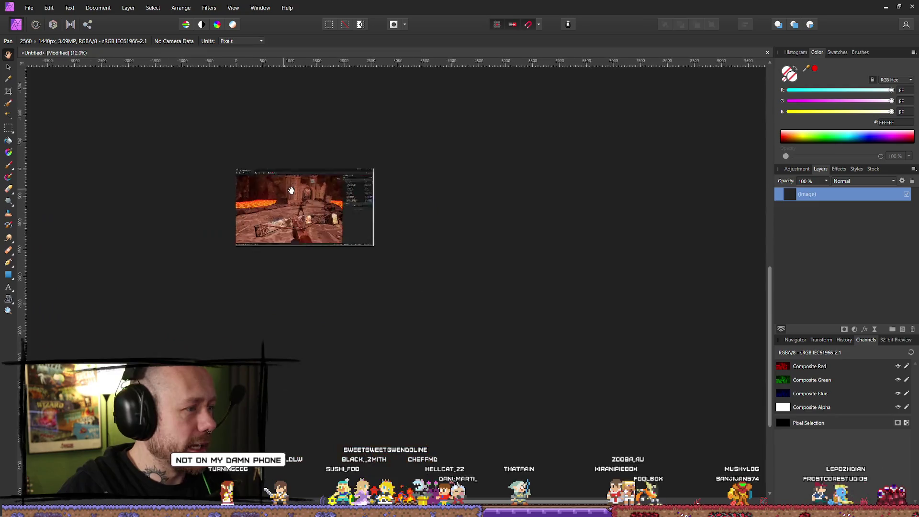
{"action": "left_click_drag", "start_coordinate": [303, 211], "coordinate": [388, 254]}
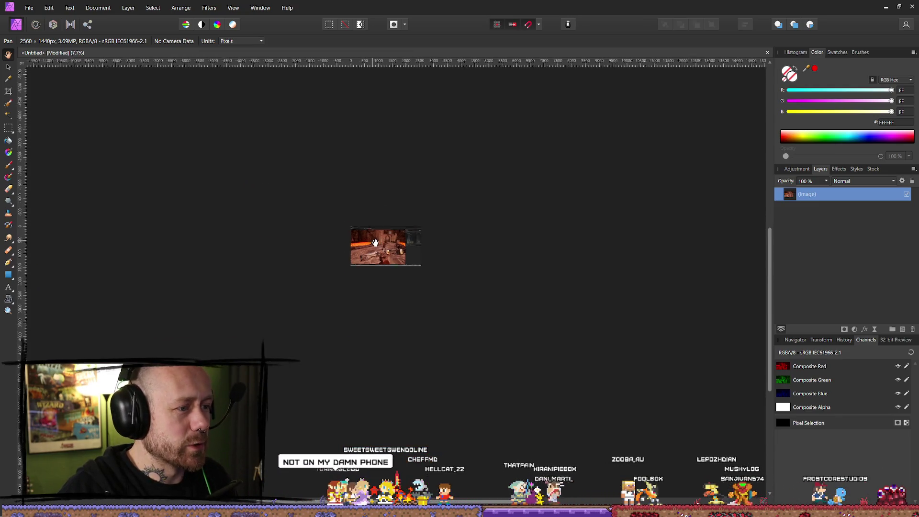
{"action": "scroll", "coordinate": [354, 247], "scroll_direction": "down", "scroll_amount": 2}
{"action": "scroll", "coordinate": [354, 246], "scroll_direction": "up", "scroll_amount": 4}
{"action": "scroll", "coordinate": [353, 246], "scroll_direction": "up", "scroll_amount": 1}
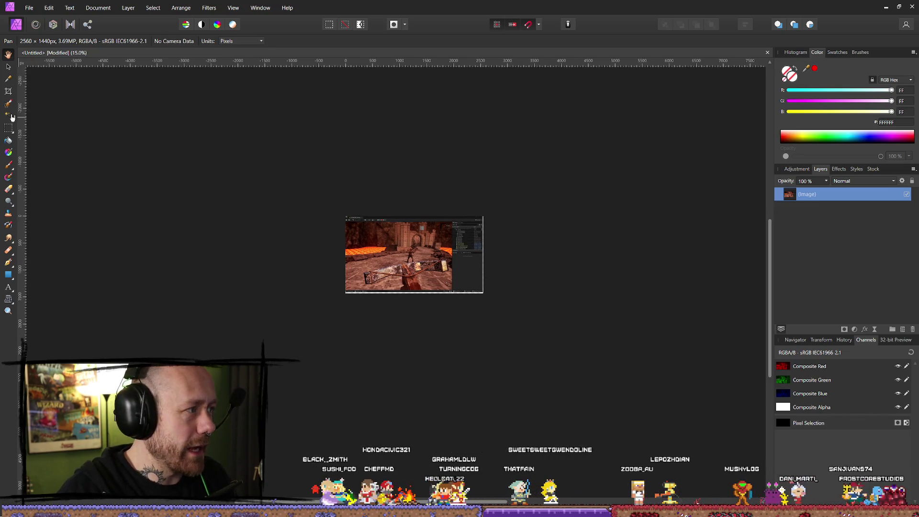
Step: Sample colour 6C3728 from the screenshot and crop the image to 1981x1213 px
{"action": "left_click", "coordinate": [9, 78]}
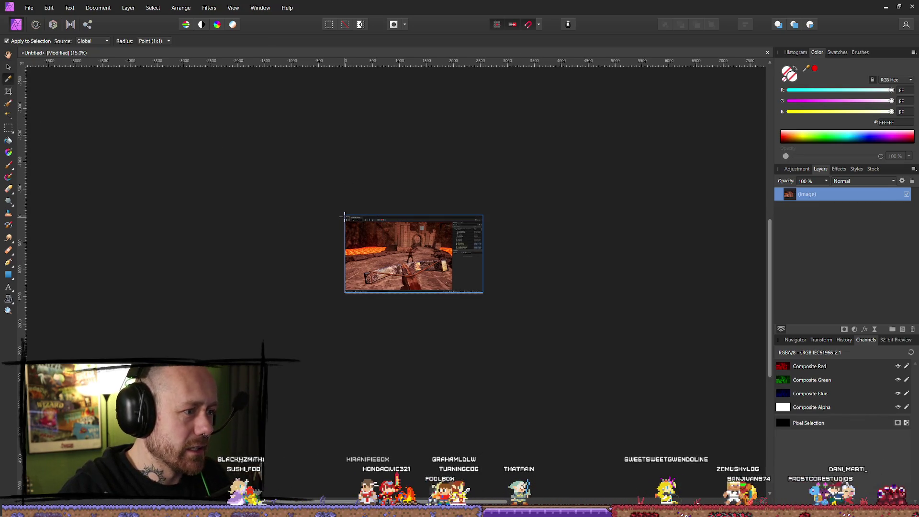
{"action": "left_click_drag", "start_coordinate": [390, 256], "coordinate": [442, 306]}
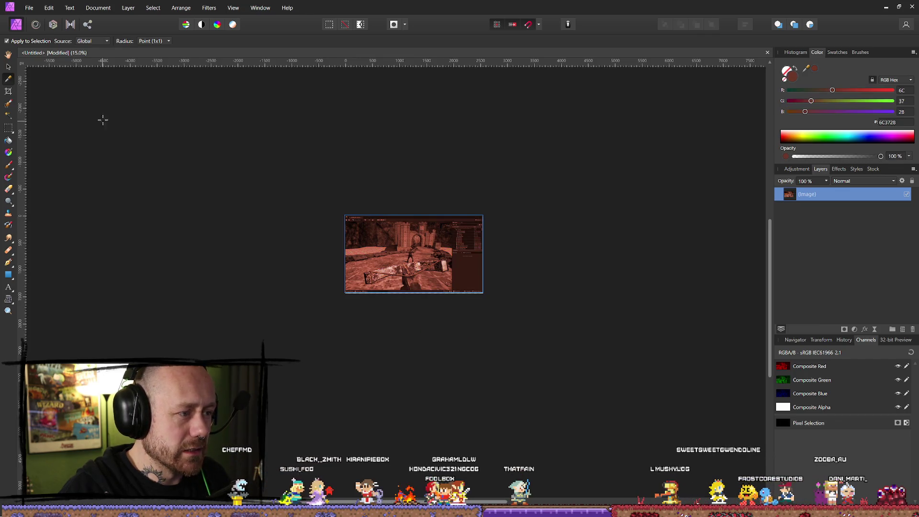
{"action": "left_click", "coordinate": [9, 92]}
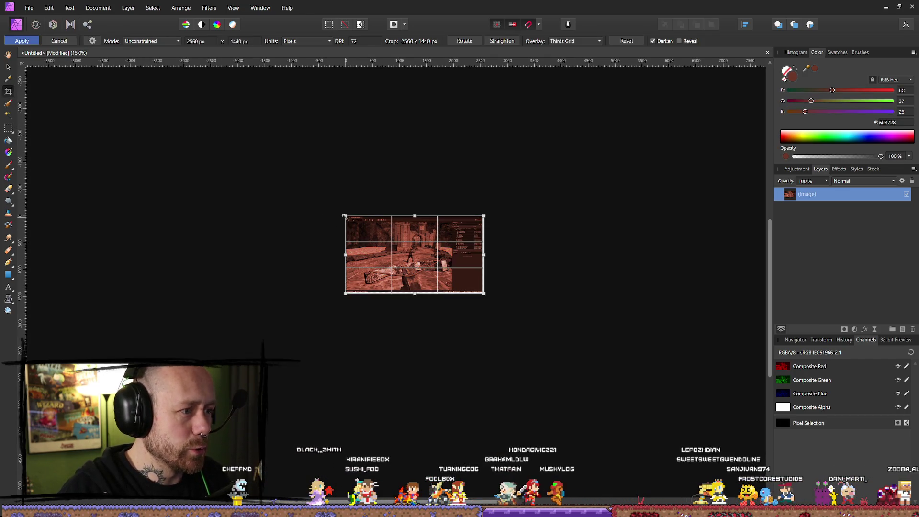
{"action": "left_click_drag", "start_coordinate": [415, 217], "coordinate": [414, 223]}
{"action": "left_click_drag", "start_coordinate": [483, 258], "coordinate": [452, 258]}
{"action": "left_click_drag", "start_coordinate": [398, 295], "coordinate": [399, 289]}
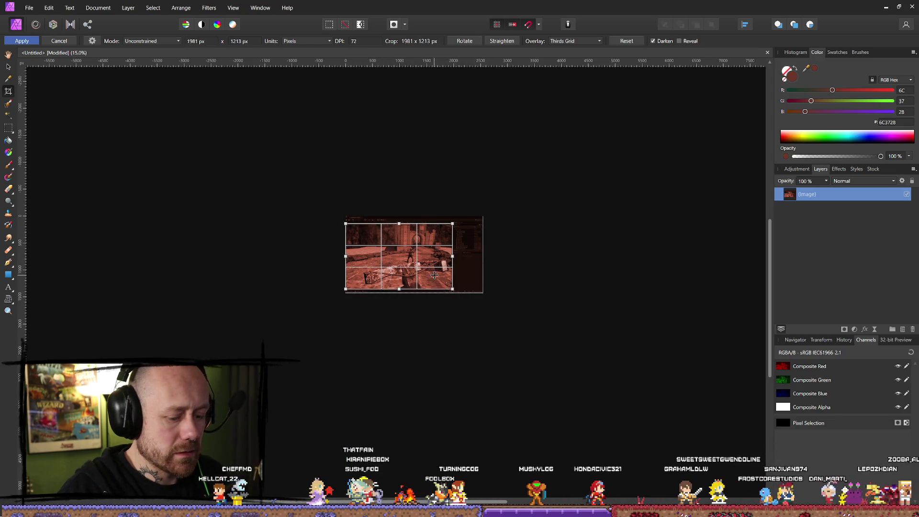
{"action": "key", "text": "Return"}
Step: Recentre the cropped screenshot in view, then close the document
{"action": "scroll", "coordinate": [449, 236], "scroll_direction": "down", "scroll_amount": 5}
{"action": "scroll", "coordinate": [450, 236], "scroll_direction": "down", "scroll_amount": 3}
{"action": "left_click_drag", "start_coordinate": [494, 263], "coordinate": [444, 270]}
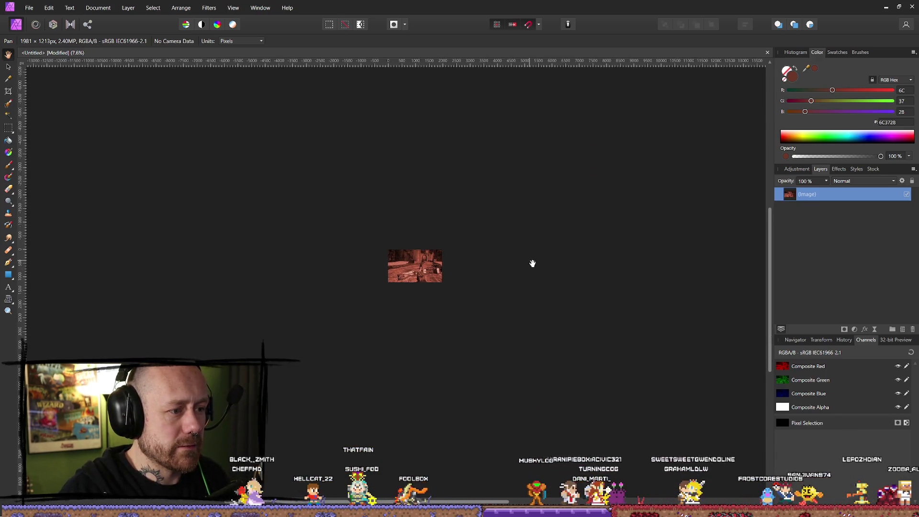
{"action": "scroll", "coordinate": [457, 268], "scroll_direction": "up", "scroll_amount": 3}
{"action": "left_click_drag", "start_coordinate": [460, 269], "coordinate": [493, 277]}
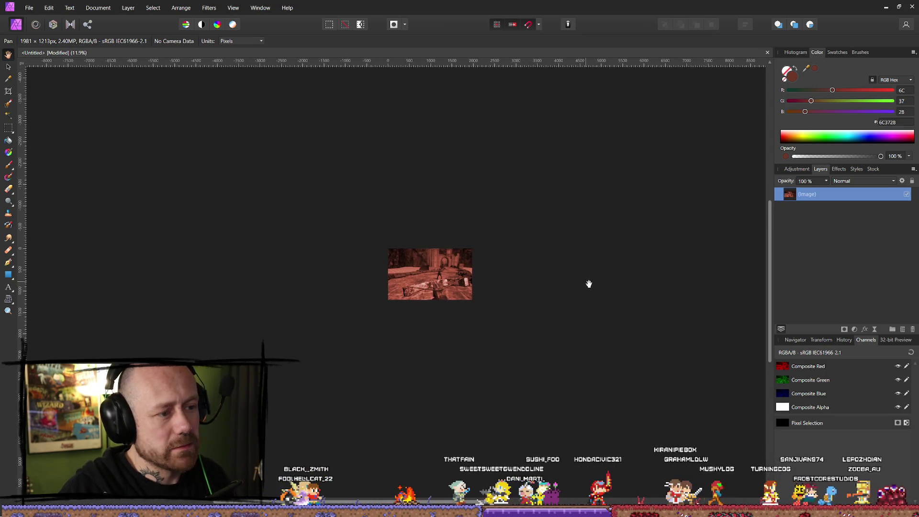
{"action": "left_click_drag", "start_coordinate": [585, 278], "coordinate": [572, 281]}
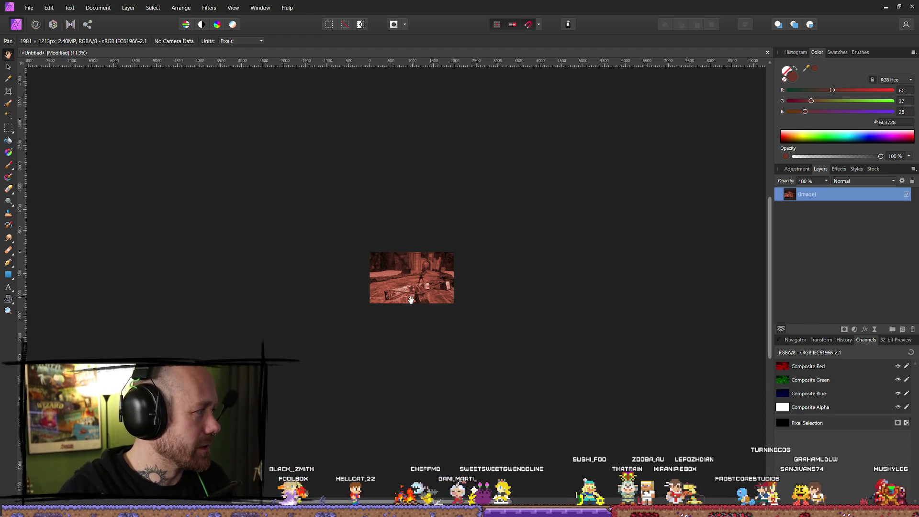
{"action": "left_click_drag", "start_coordinate": [418, 286], "coordinate": [410, 285]}
{"action": "left_click", "coordinate": [909, 6]}
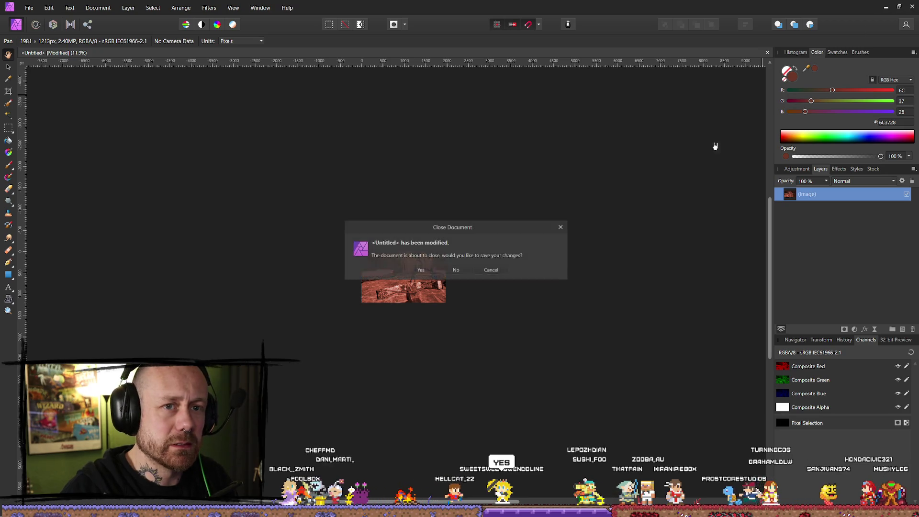
Step: Discard the Affinity document, resume the play-test firing the crossbow, then stop it
{"action": "left_click", "coordinate": [456, 269]}
{"action": "left_click", "coordinate": [472, 264]}
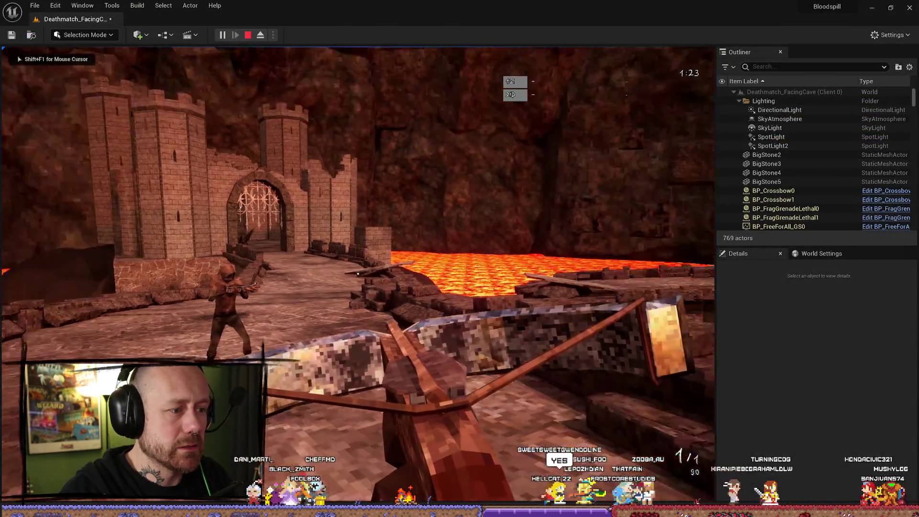
{"action": "key", "text": "w"}
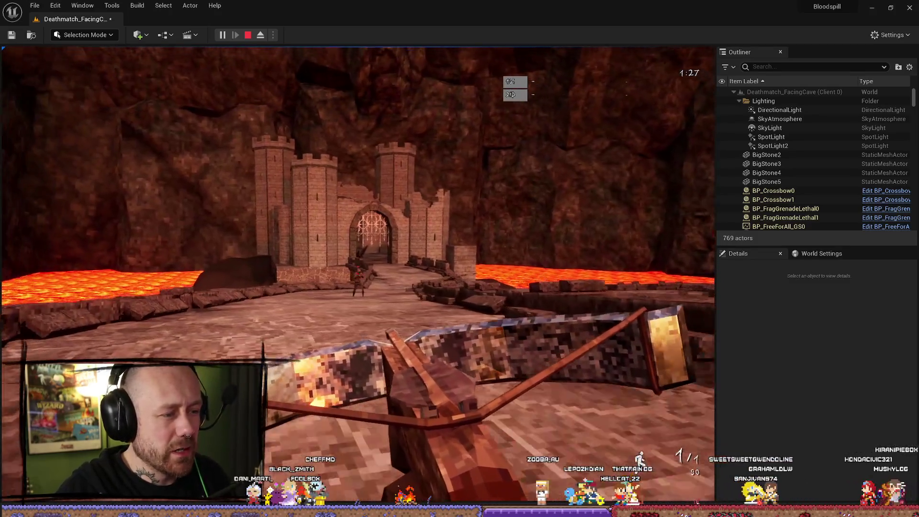
{"action": "left_click", "coordinate": [357, 274]}
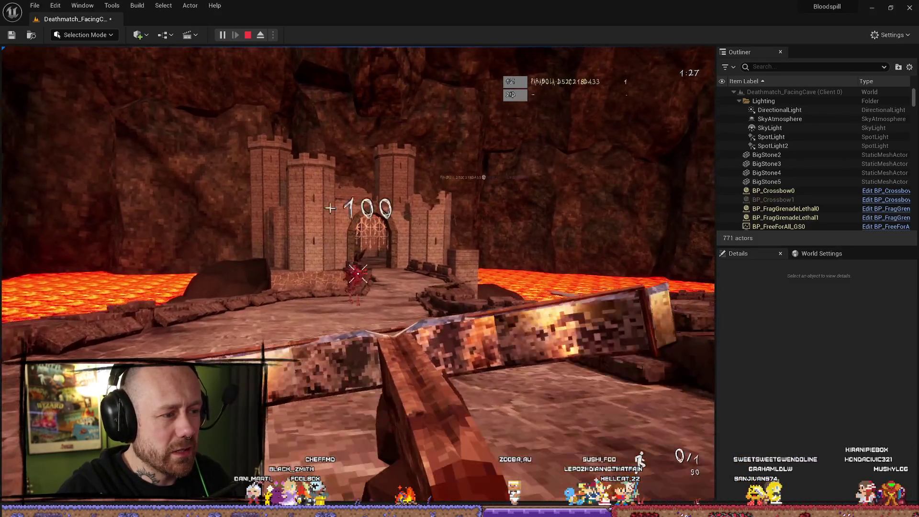
{"action": "key", "text": "w"}
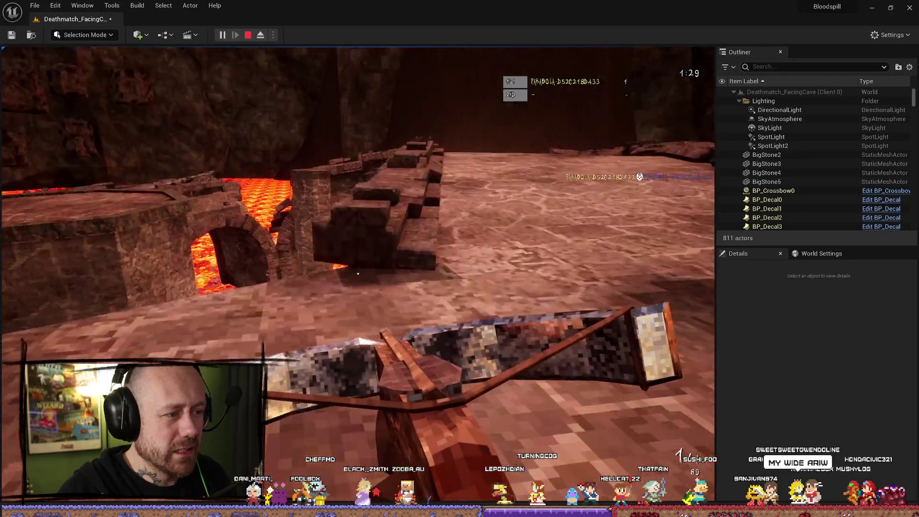
{"action": "key", "text": "Escape"}
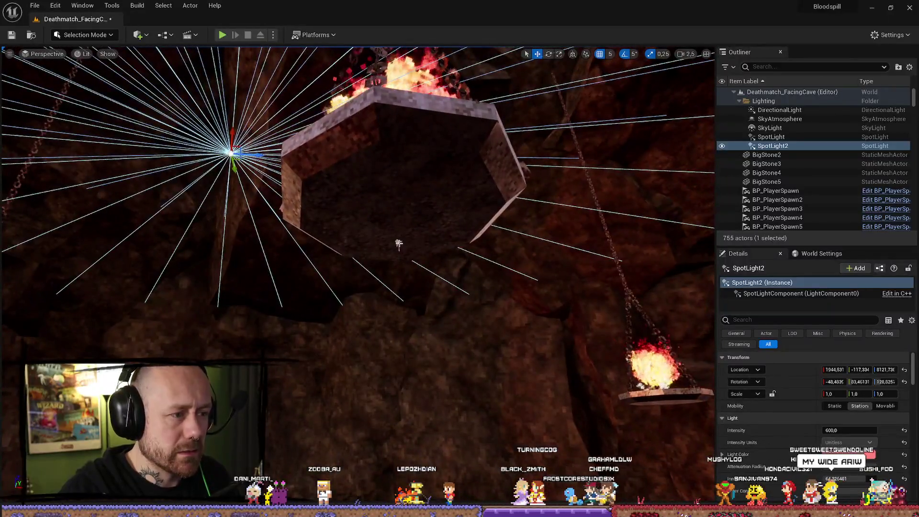
Step: Change the SpotLight's light colour to a paler pink
{"action": "left_click", "coordinate": [398, 244]}
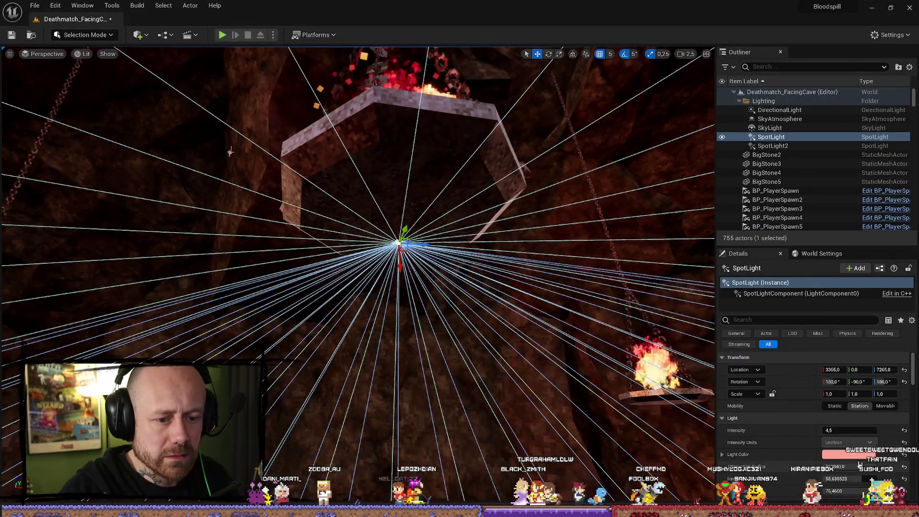
{"action": "left_click", "coordinate": [856, 455]}
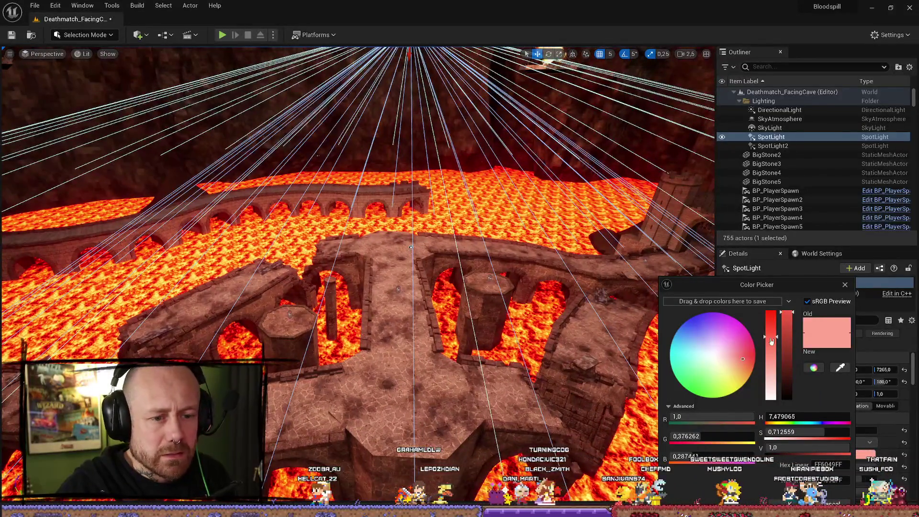
{"action": "left_click", "coordinate": [735, 361]}
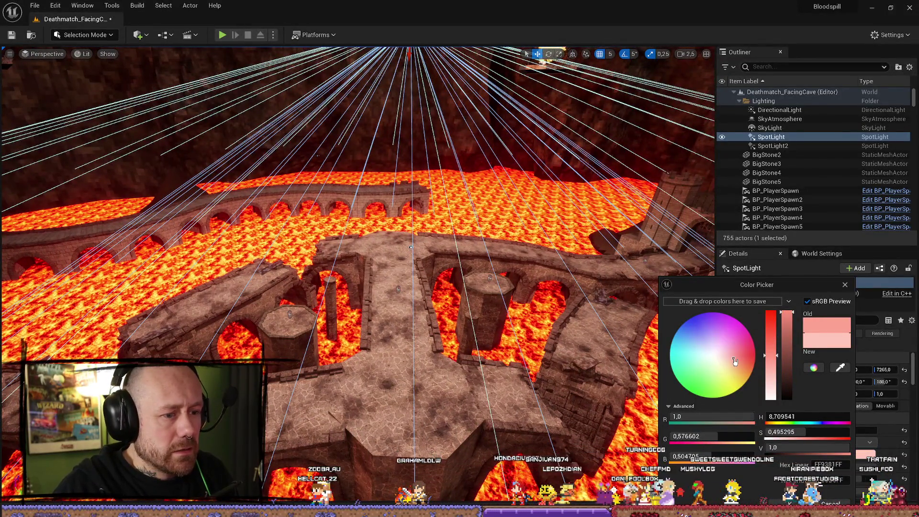
{"action": "left_click", "coordinate": [844, 284]}
{"action": "mouse_move", "coordinate": [383, 287]}
{"action": "left_mouse_down"}
{"action": "mouse_move", "coordinate": [406, 201]}
{"action": "mouse_move", "coordinate": [436, 187]}
{"action": "mouse_move", "coordinate": [408, 311]}
{"action": "left_mouse_up"}
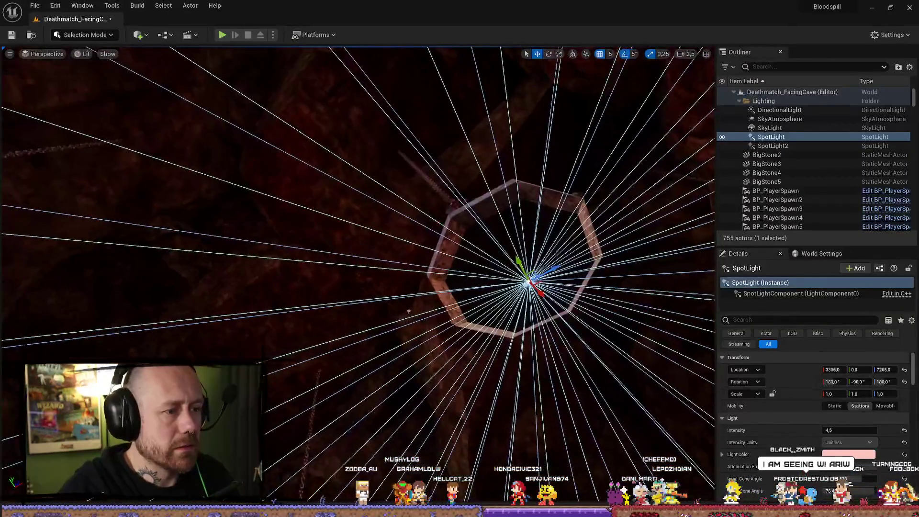
Step: Save the Deathmatch_FacingCave level with Save Current Level
{"action": "left_click", "coordinate": [38, 6]}
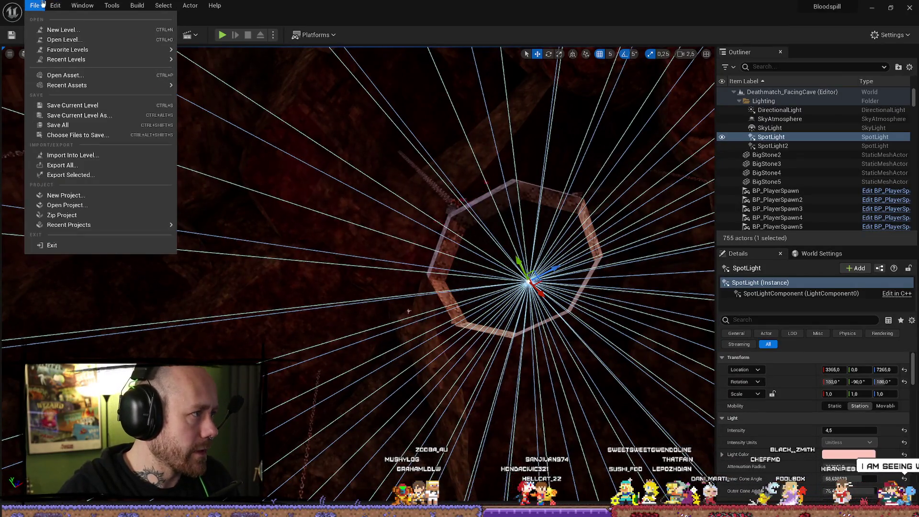
{"action": "left_click", "coordinate": [65, 123]}
{"action": "key", "text": "Escape"}
{"action": "left_click", "coordinate": [34, 5]}
{"action": "left_click", "coordinate": [58, 124]}
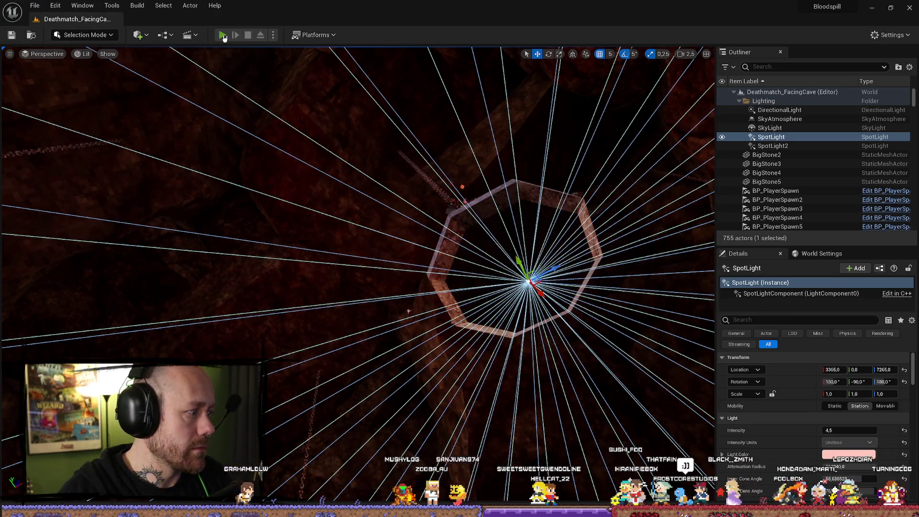
Step: Play-test the level, firing the crossbow and crossing the octagonal platform, then stop
{"action": "left_click", "coordinate": [224, 37]}
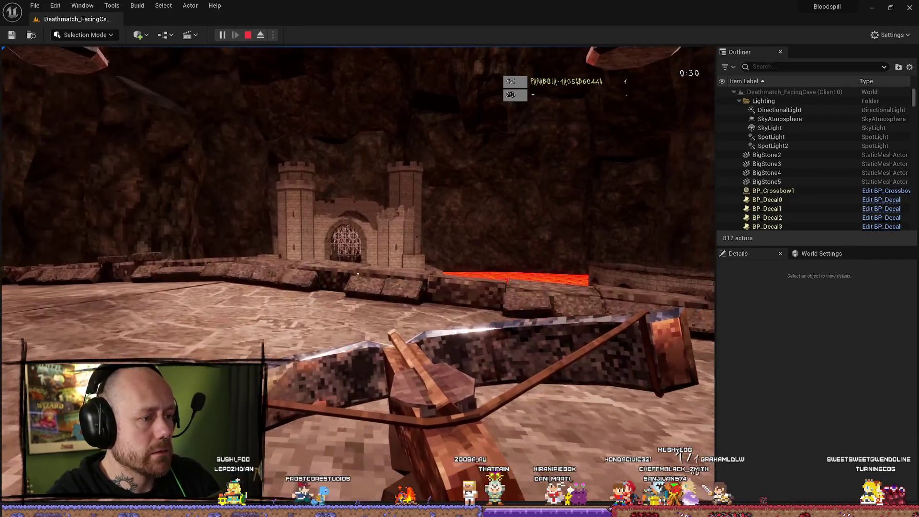
{"action": "left_click", "coordinate": [357, 274]}
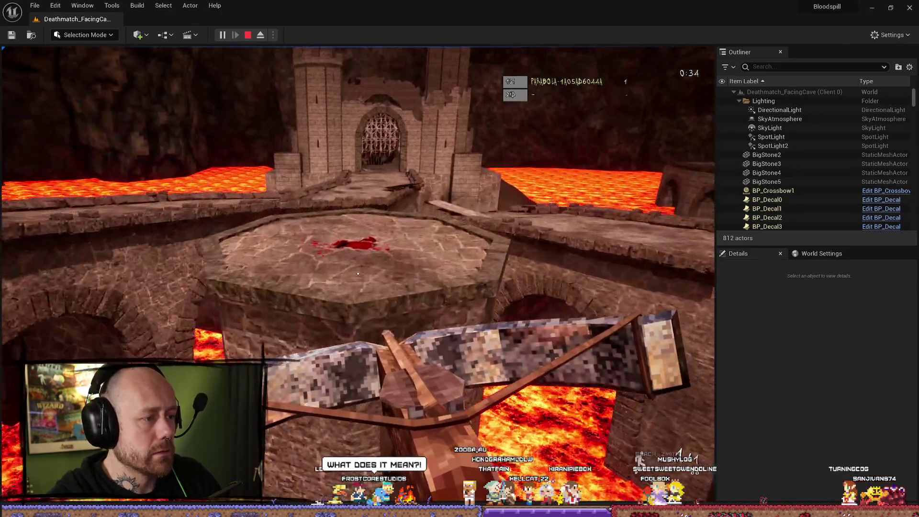
{"action": "key", "text": "w"}
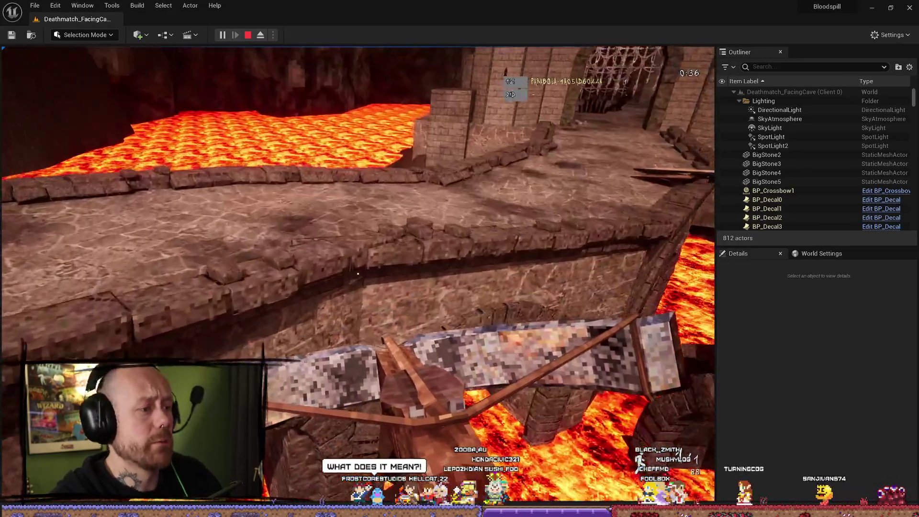
{"action": "key", "text": "w"}
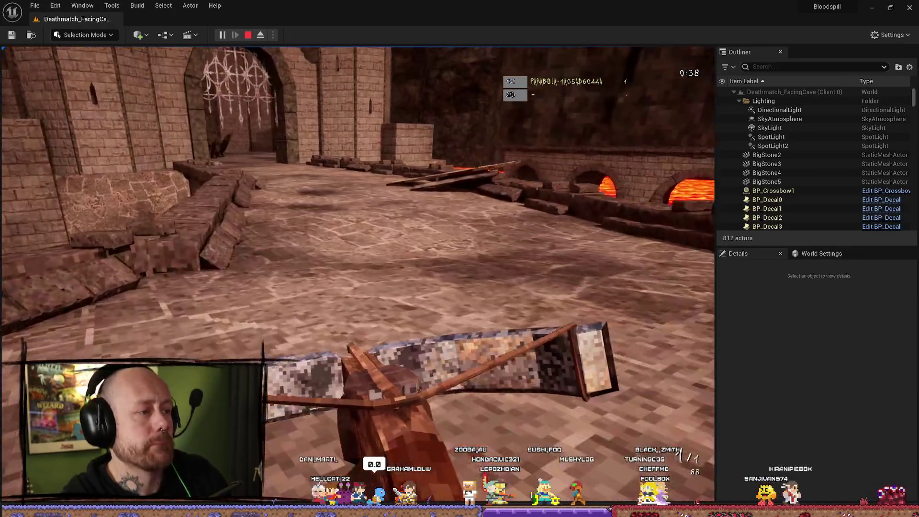
{"action": "key", "text": "Escape"}
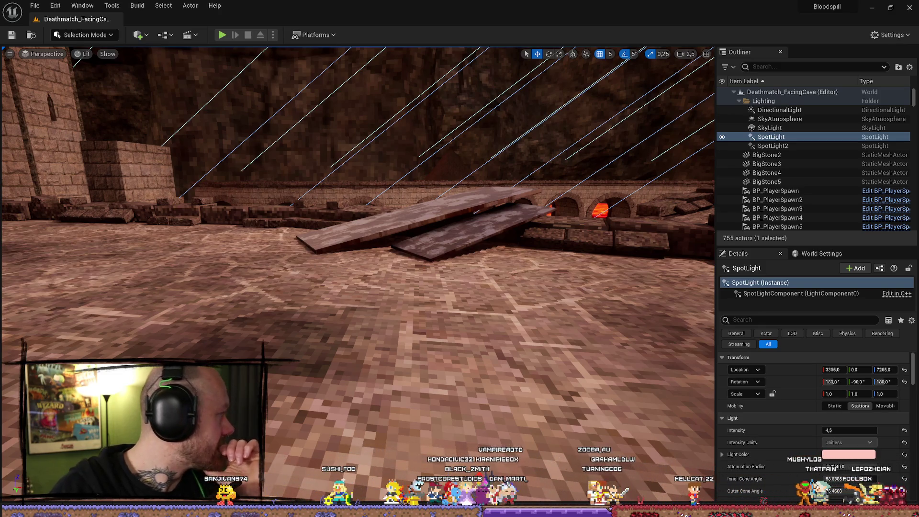
{"action": "mouse_move", "coordinate": [358, 239]}
{"action": "left_mouse_down"}
{"action": "mouse_move", "coordinate": [363, 225]}
{"action": "mouse_move", "coordinate": [373, 239]}
{"action": "mouse_move", "coordinate": [392, 235]}
{"action": "mouse_move", "coordinate": [402, 210]}
{"action": "mouse_move", "coordinate": [404, 230]}
{"action": "mouse_move", "coordinate": [416, 232]}
{"action": "left_mouse_up"}
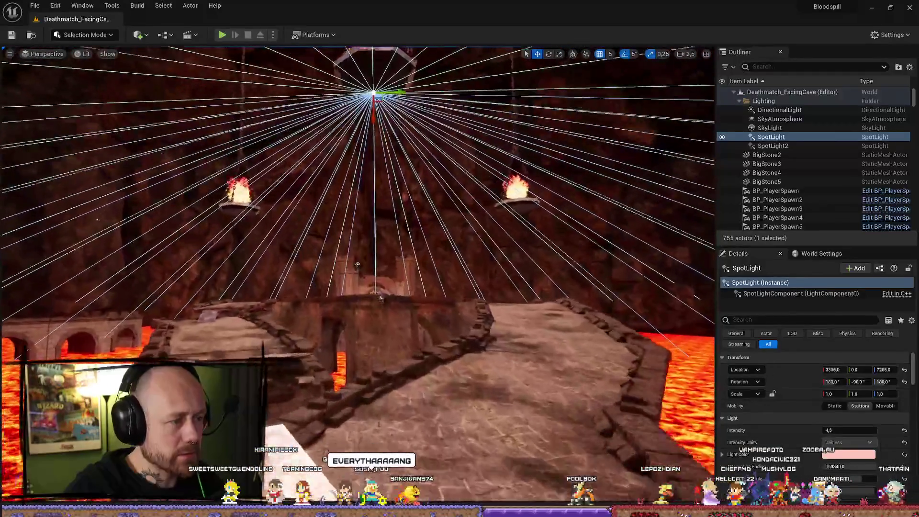
{"action": "left_click", "coordinate": [295, 313]}
{"action": "left_click_drag", "start_coordinate": [295, 313], "coordinate": [337, 366]}
{"action": "left_click_drag", "start_coordinate": [491, 365], "coordinate": [500, 366]}
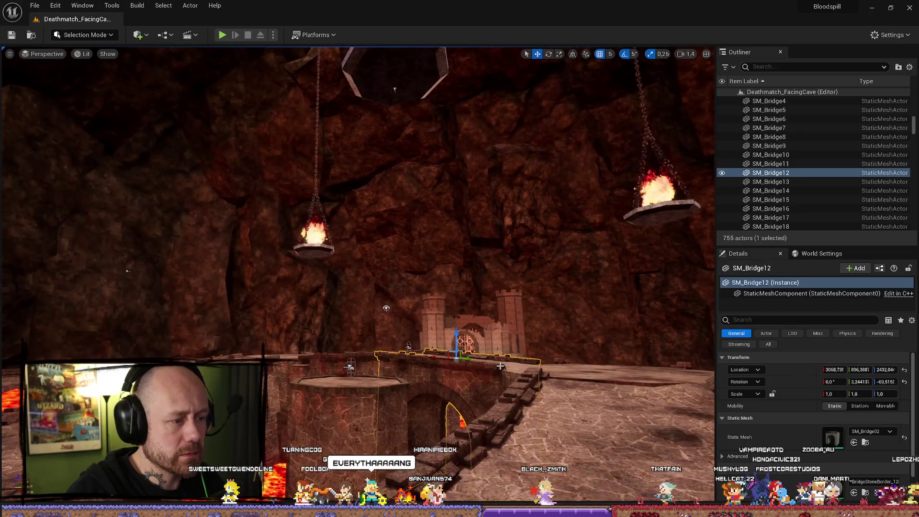
{"action": "key", "text": "alt+p"}
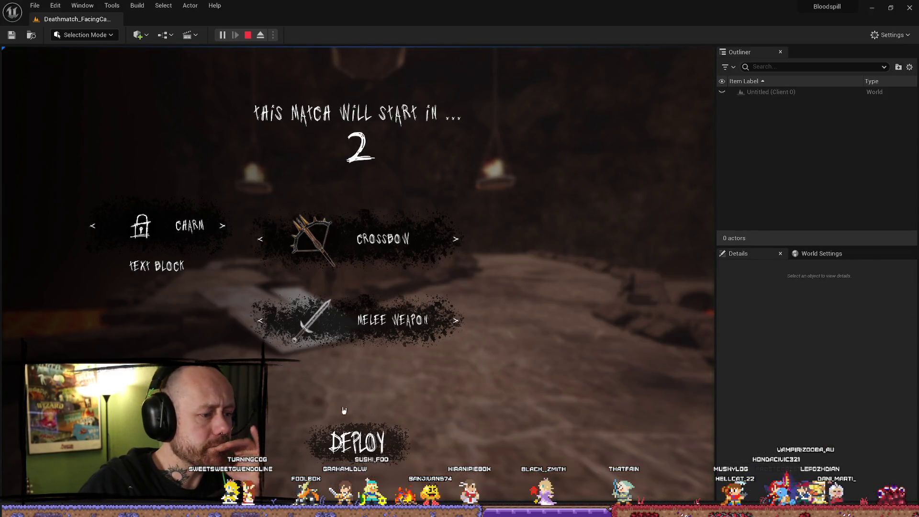
{"action": "key", "text": "Escape"}
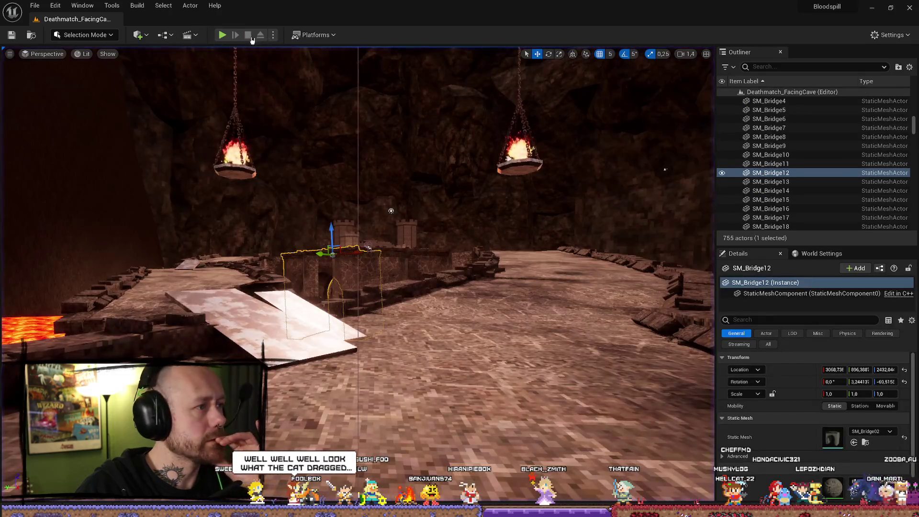
{"action": "left_click", "coordinate": [273, 35]}
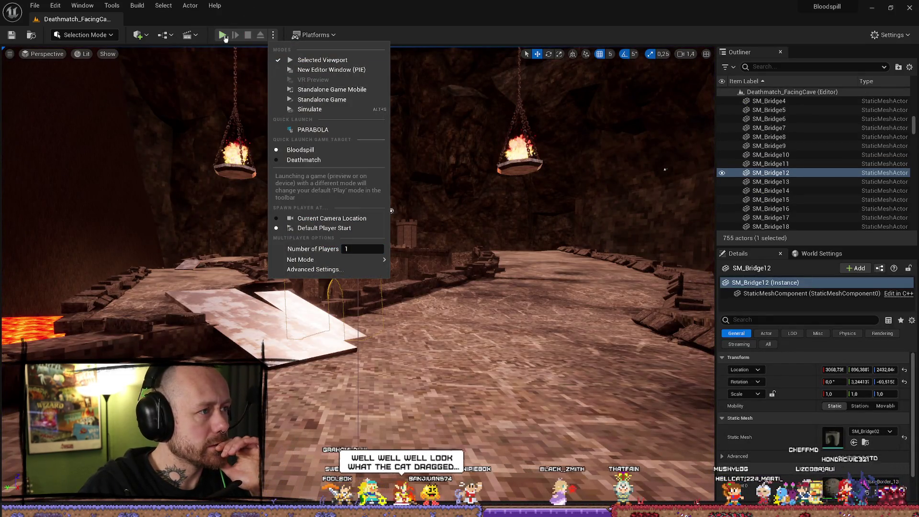
Step: Start a full-screen play session and walk toward the castle until falling into lava
{"action": "left_click", "coordinate": [223, 36]}
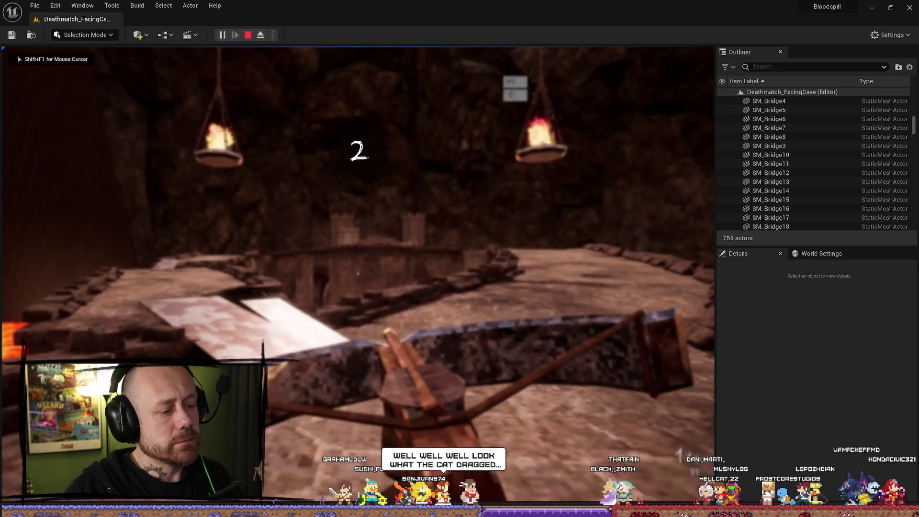
{"action": "key", "text": "F11"}
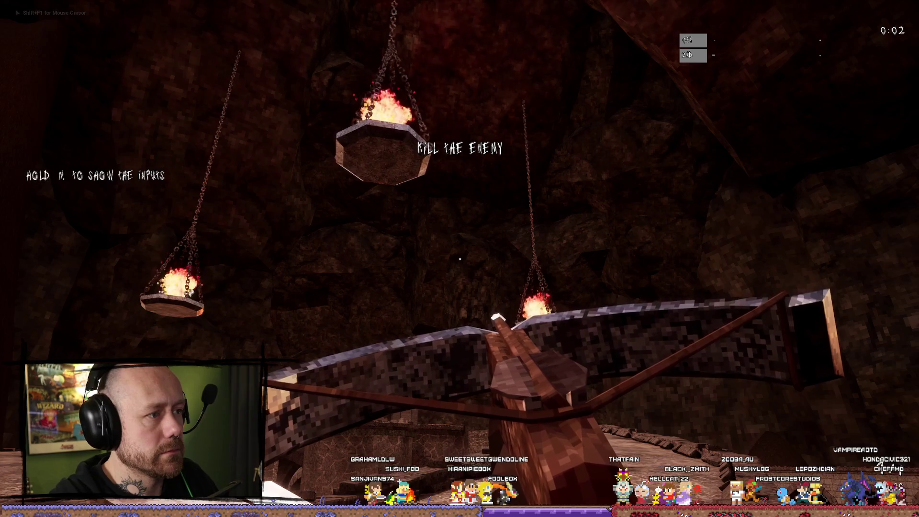
{"action": "mouse_move", "coordinate": [459, 259]}
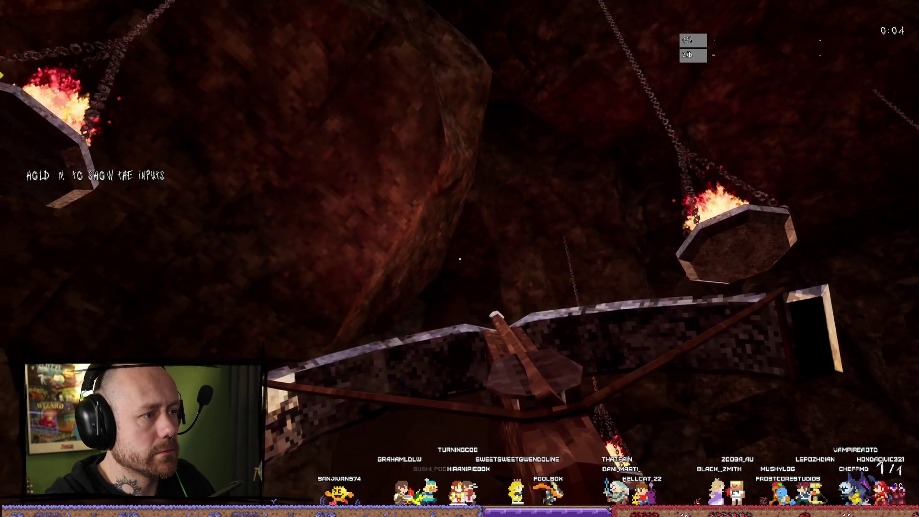
{"action": "key", "text": "w"}
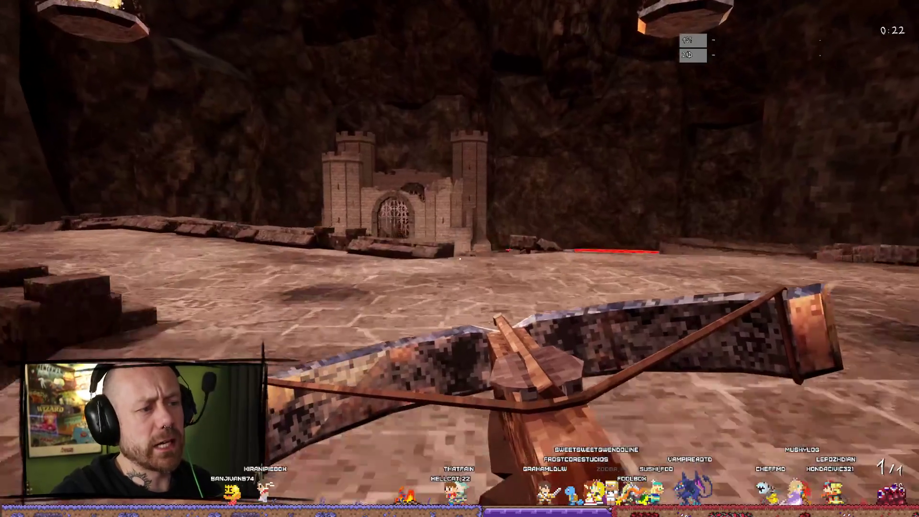
{"action": "key", "text": "w"}
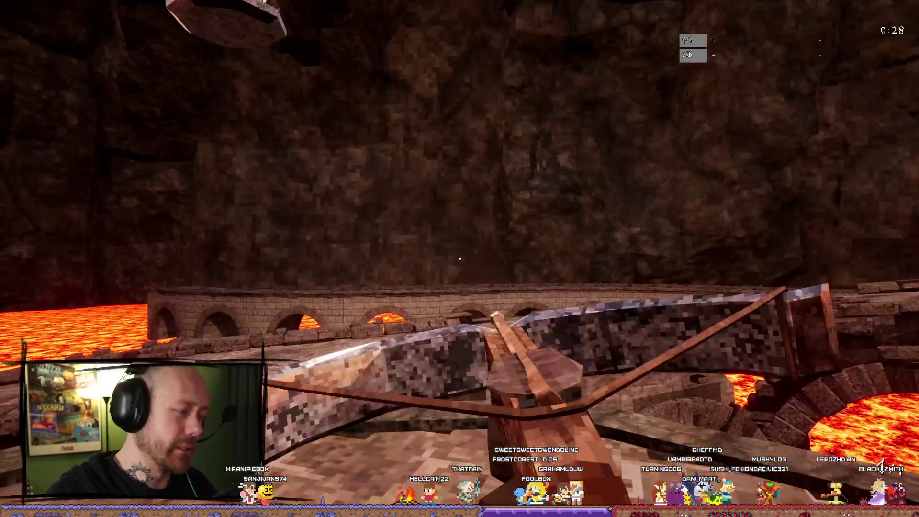
{"action": "key", "text": "w"}
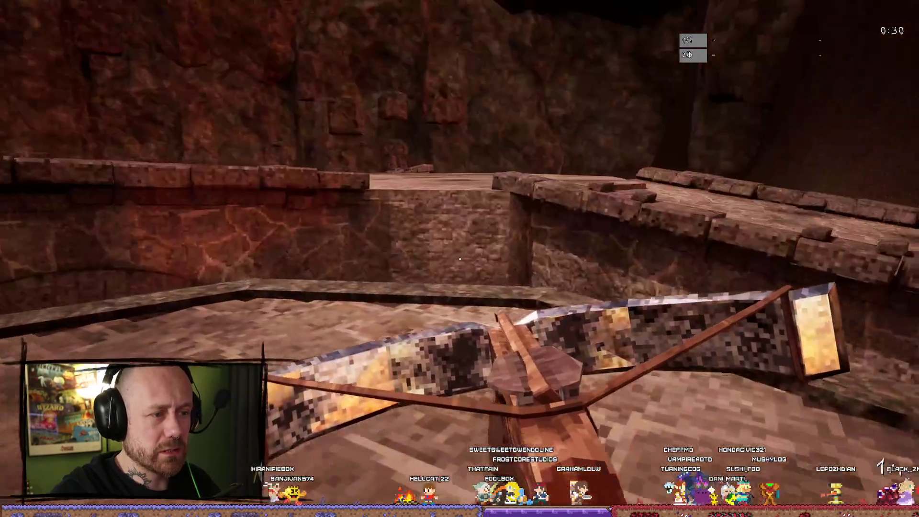
{"action": "key", "text": "w"}
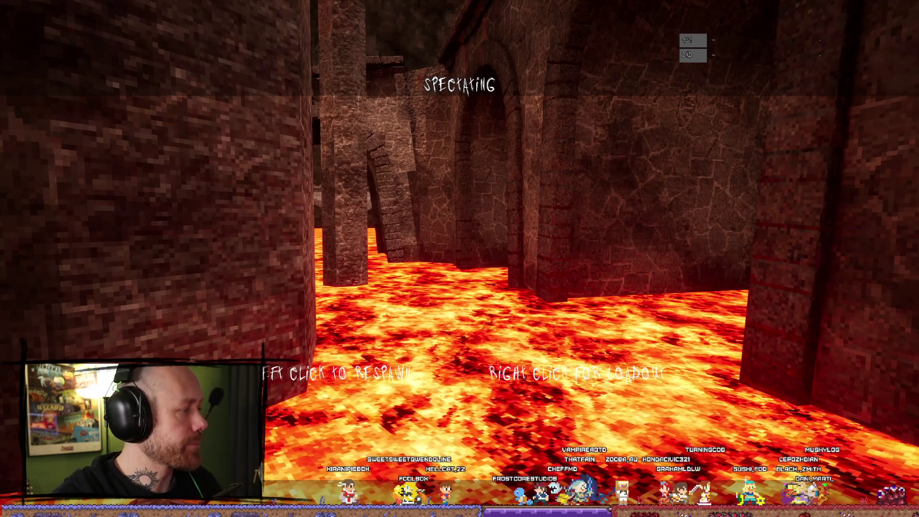
Step: Respawn, keep playing the match, then stop to reveal the Play In Editor error log
{"action": "left_click", "coordinate": [460, 258]}
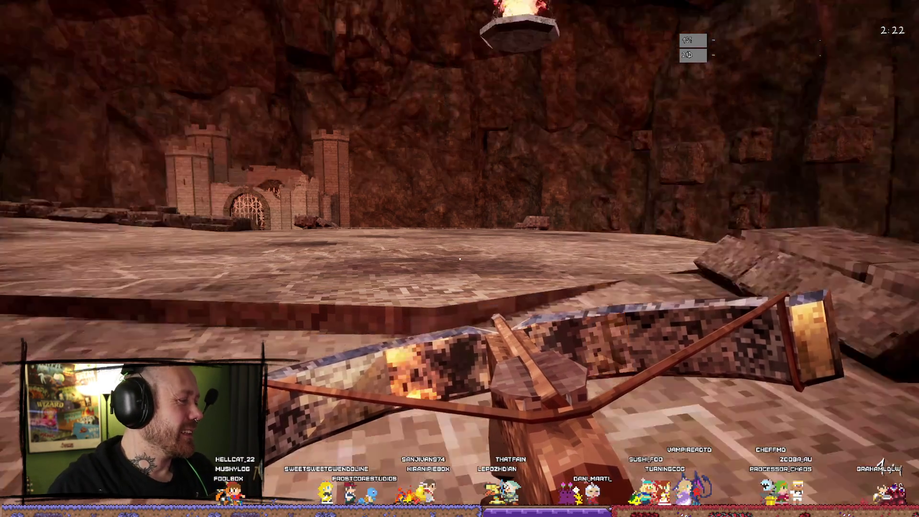
{"action": "key", "text": "Escape"}
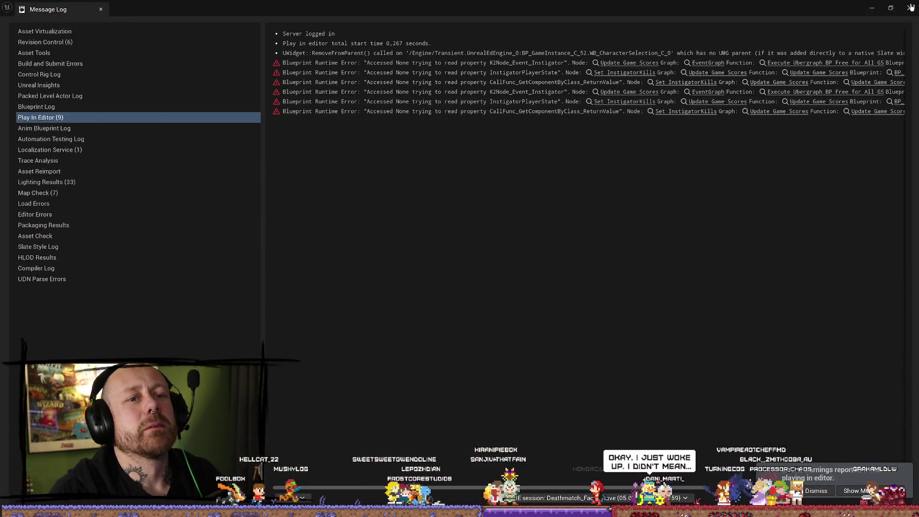
{"action": "left_click", "coordinate": [910, 7]}
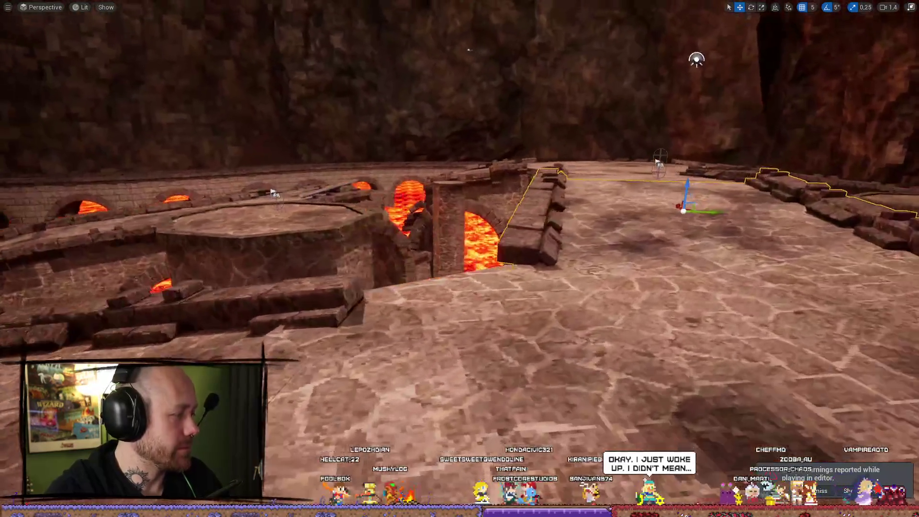
{"action": "mouse_move", "coordinate": [459, 259]}
{"action": "left_mouse_down"}
{"action": "mouse_move", "coordinate": [430, 201]}
{"action": "mouse_move", "coordinate": [450, 287]}
{"action": "mouse_move", "coordinate": [478, 267]}
{"action": "left_mouse_up"}
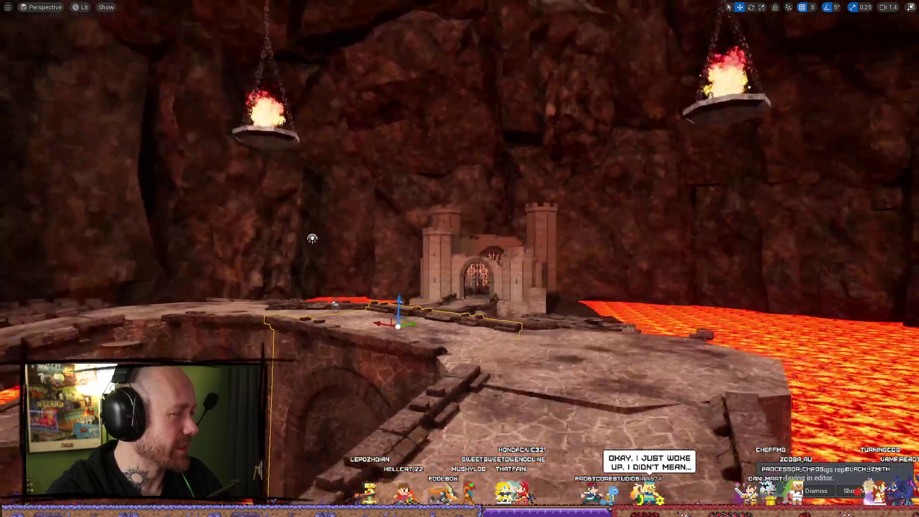
{"action": "scroll", "coordinate": [472, 273], "scroll_direction": "up", "scroll_amount": 3}
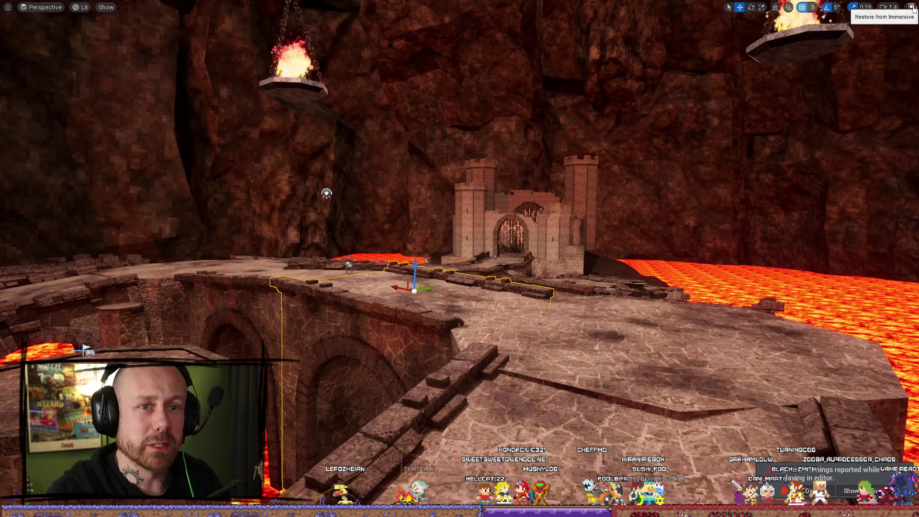
{"action": "key", "text": "F11"}
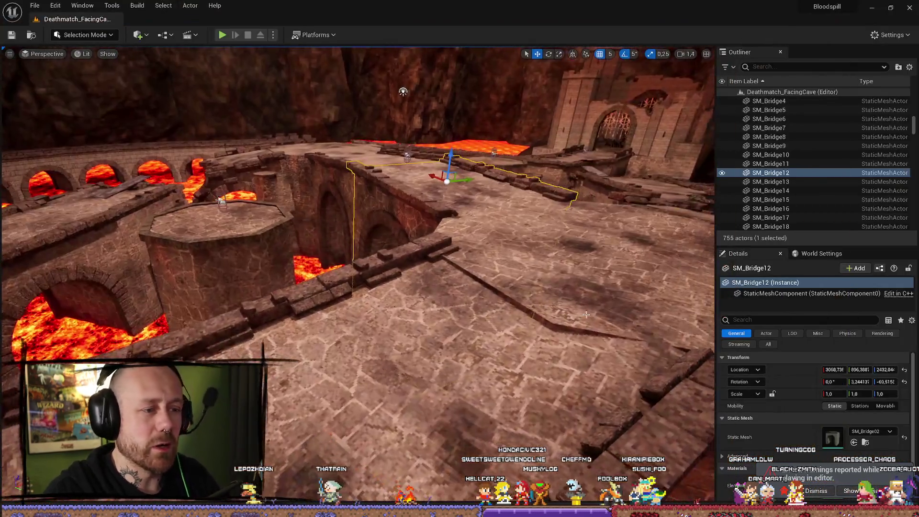
{"action": "left_click", "coordinate": [586, 314]}
{"action": "key", "text": "f"}
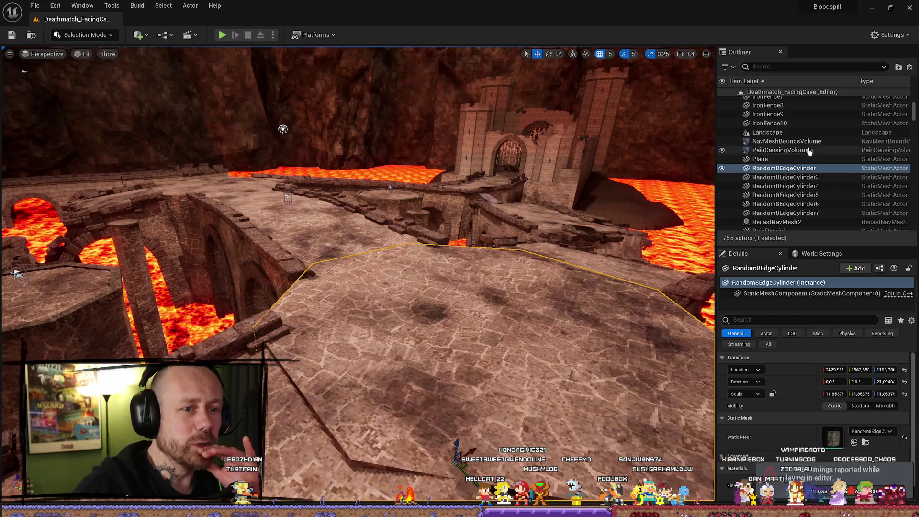
{"action": "scroll", "coordinate": [808, 144], "scroll_direction": "up", "scroll_amount": 2}
{"action": "scroll", "coordinate": [809, 150], "scroll_direction": "down", "scroll_amount": 10}
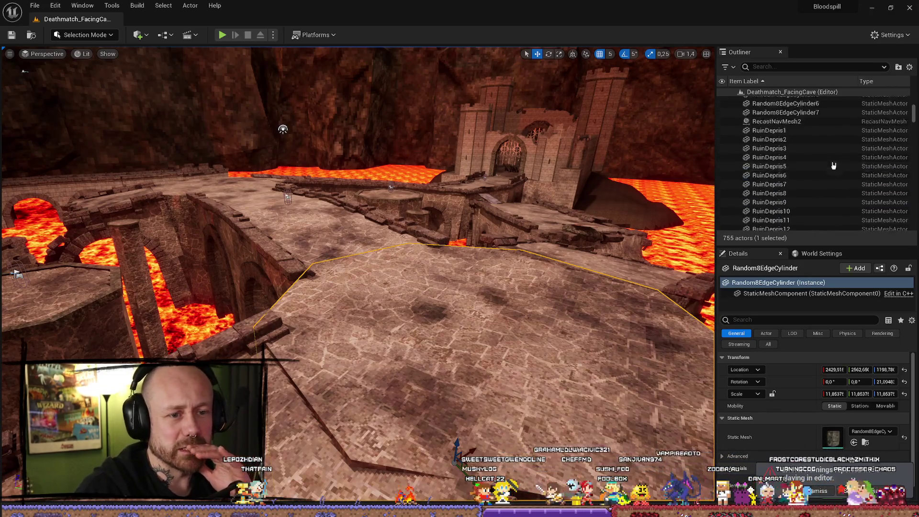
{"action": "scroll", "coordinate": [846, 152], "scroll_direction": "down", "scroll_amount": 5}
{"action": "mouse_move", "coordinate": [317, 210]}
{"action": "left_mouse_down"}
{"action": "mouse_move", "coordinate": [318, 182]}
{"action": "mouse_move", "coordinate": [341, 153]}
{"action": "mouse_move", "coordinate": [355, 168]}
{"action": "left_mouse_up"}
Step: Inspect the SpotLight, SkyAtmosphere and SkyLight actors, briefly opening the SkyLight colour
{"action": "left_click", "coordinate": [354, 166]}
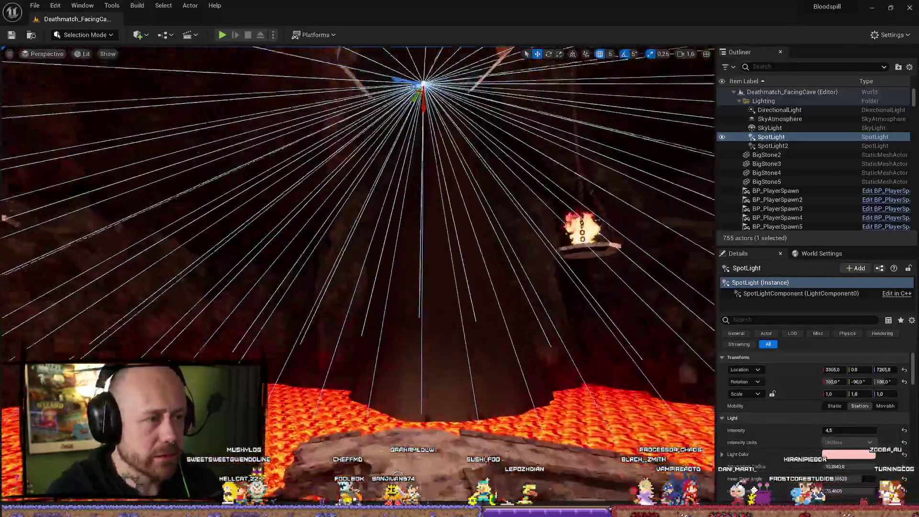
{"action": "left_click_drag", "start_coordinate": [354, 166], "coordinate": [354, 187]}
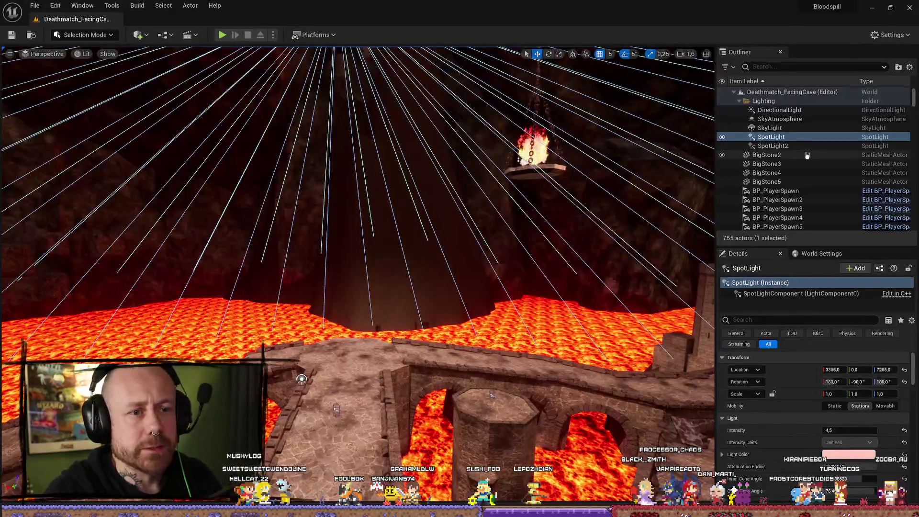
{"action": "left_click", "coordinate": [784, 119]}
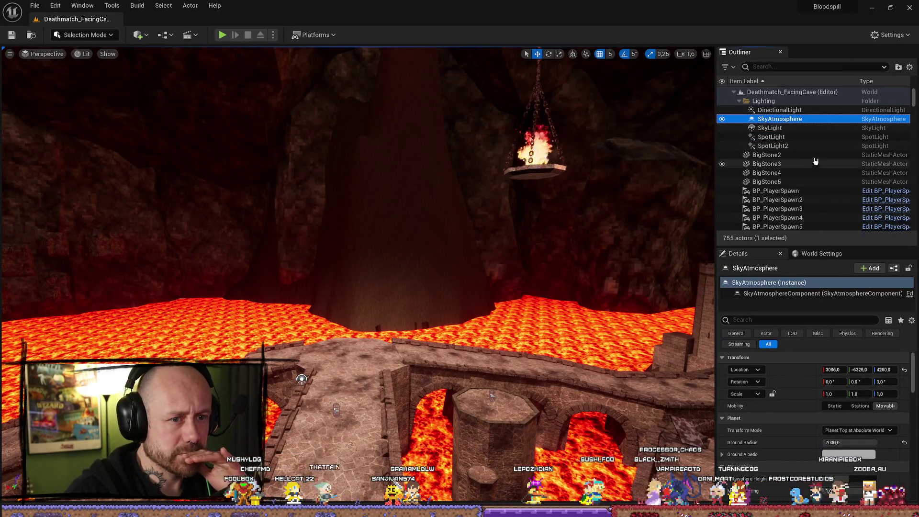
{"action": "left_click", "coordinate": [793, 129]}
{"action": "left_click", "coordinate": [857, 414]}
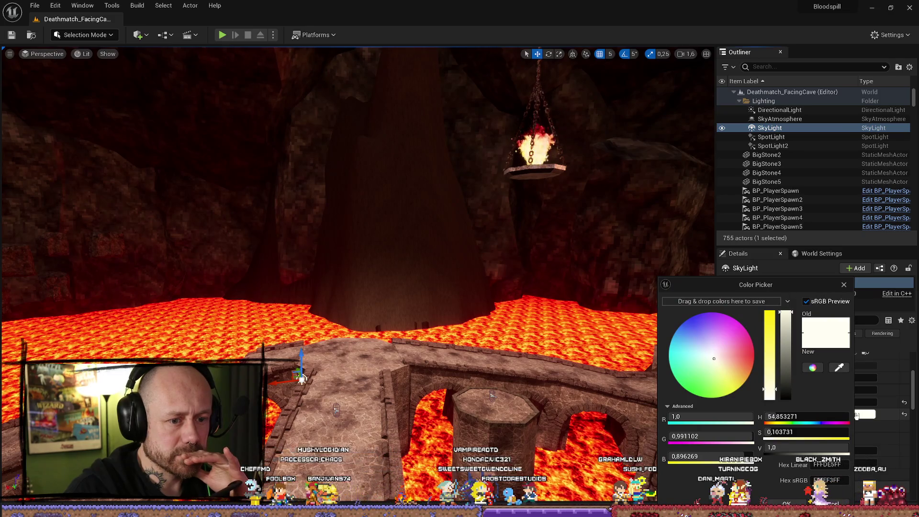
{"action": "key", "text": "s"}
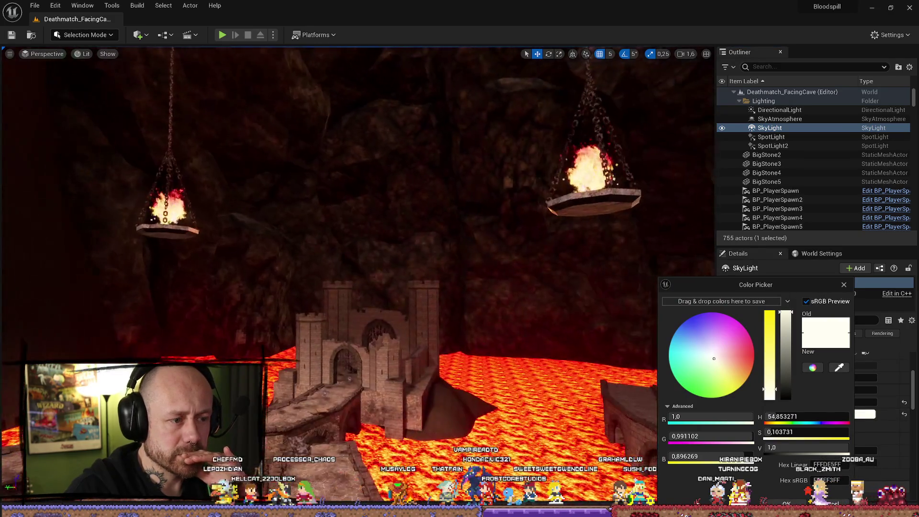
{"action": "key", "text": "w"}
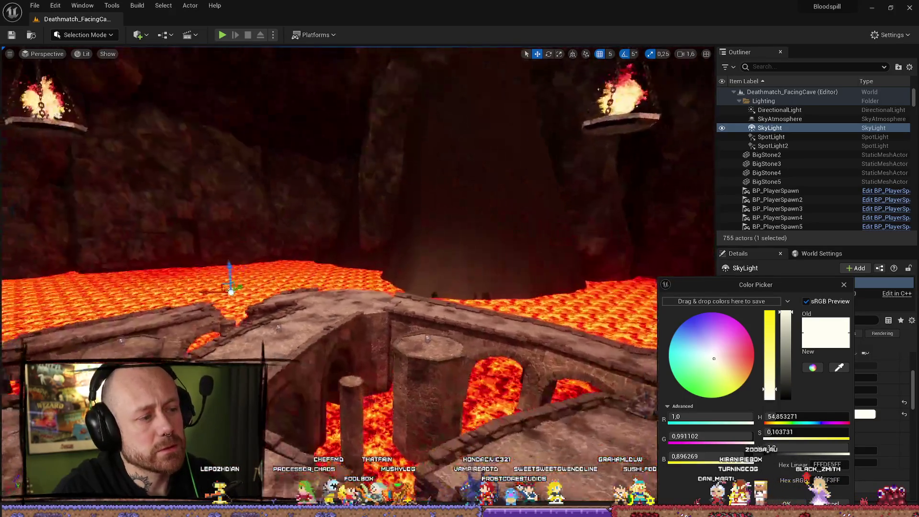
{"action": "key", "text": "e"}
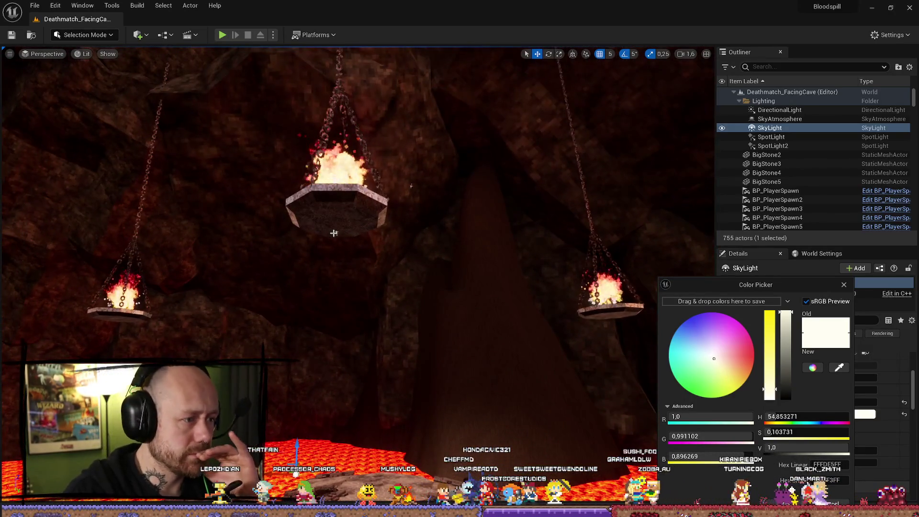
Step: Set the SpotLight's colour to near-white and start a play-test
{"action": "left_click", "coordinate": [335, 233]}
{"action": "scroll", "coordinate": [846, 374], "scroll_direction": "up", "scroll_amount": 3}
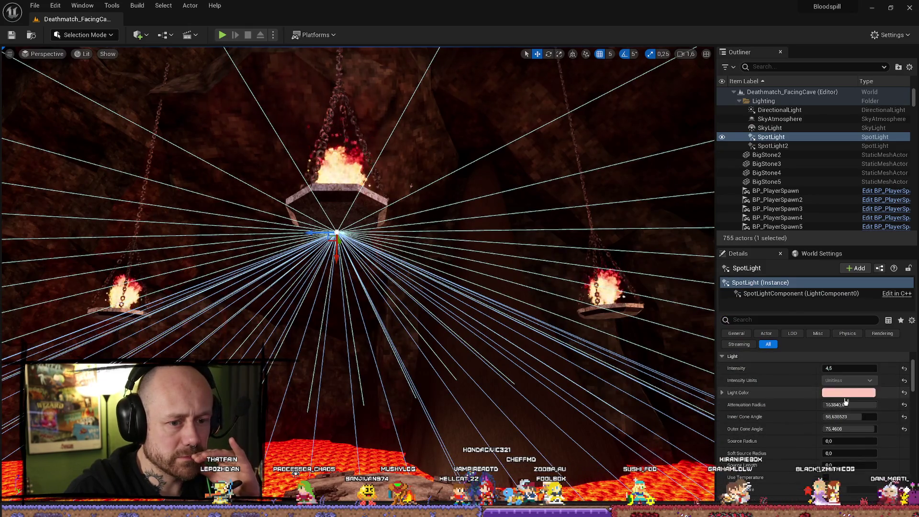
{"action": "left_click", "coordinate": [835, 393]}
{"action": "left_click", "coordinate": [709, 361]}
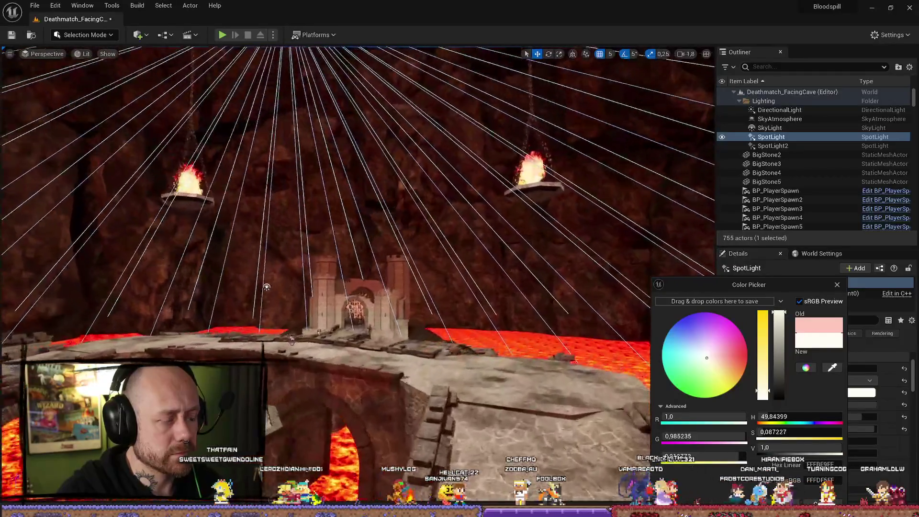
{"action": "left_click", "coordinate": [222, 36]}
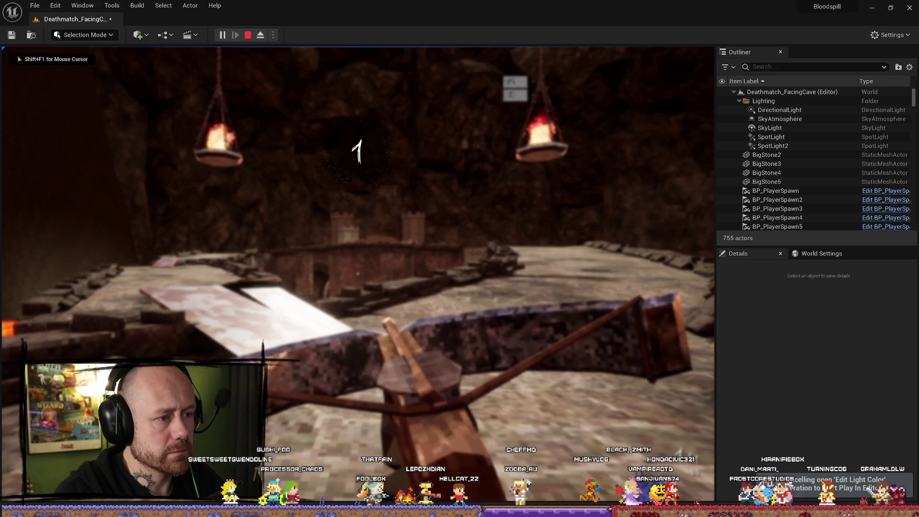
Step: Stop the play-test and undo back to the pink spotlight colour
{"action": "key", "text": "w"}
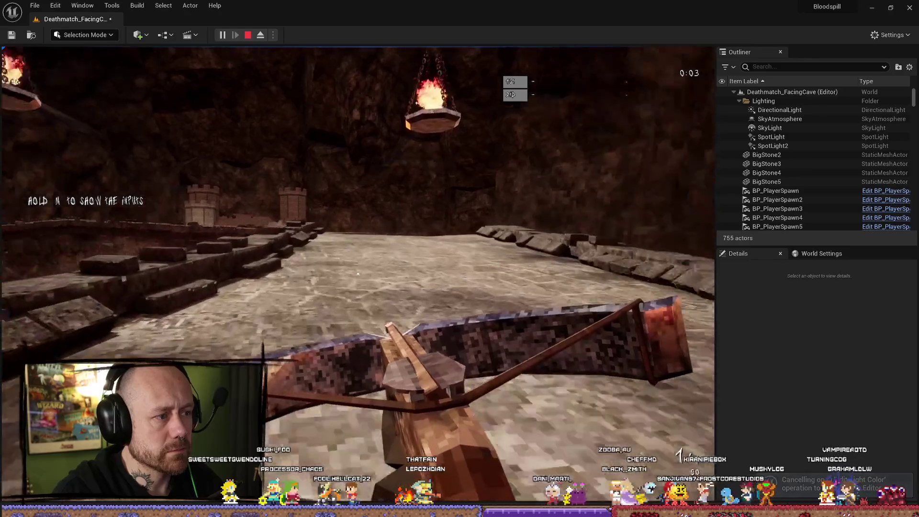
{"action": "key", "text": "w"}
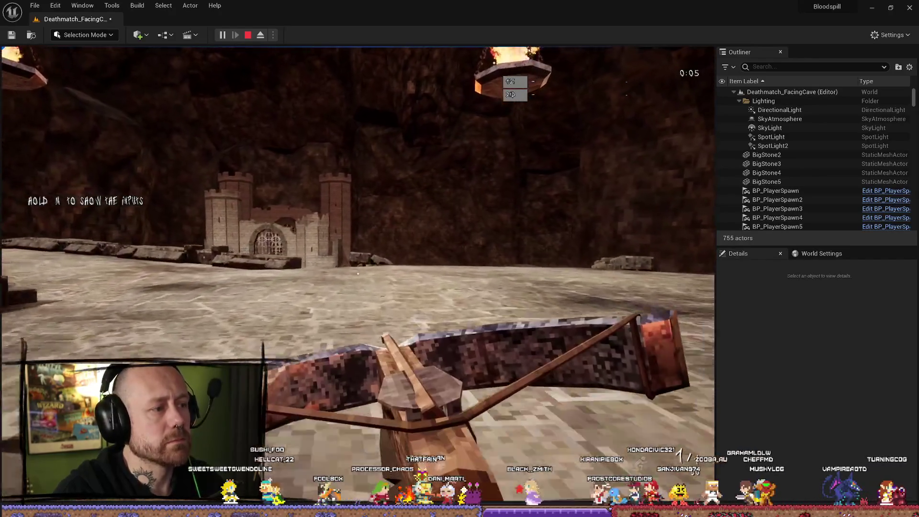
{"action": "key", "text": "Escape"}
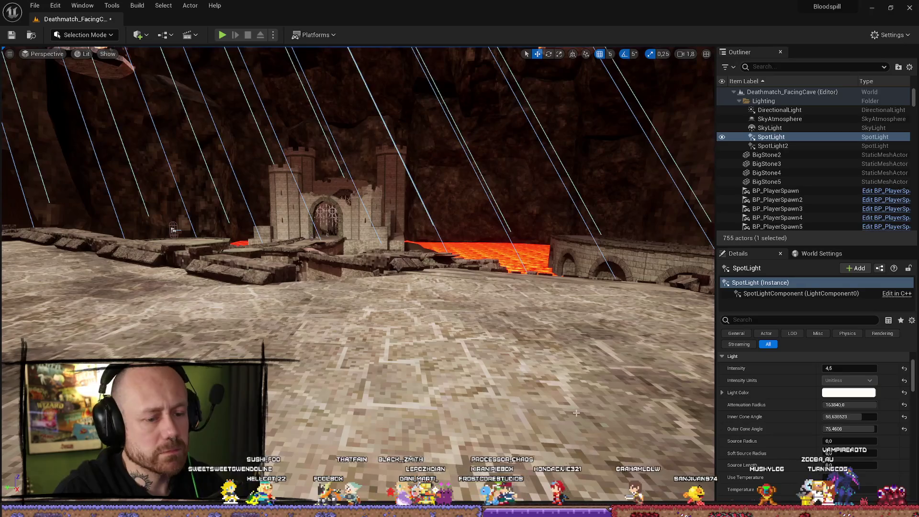
{"action": "key", "text": "ctrl+z"}
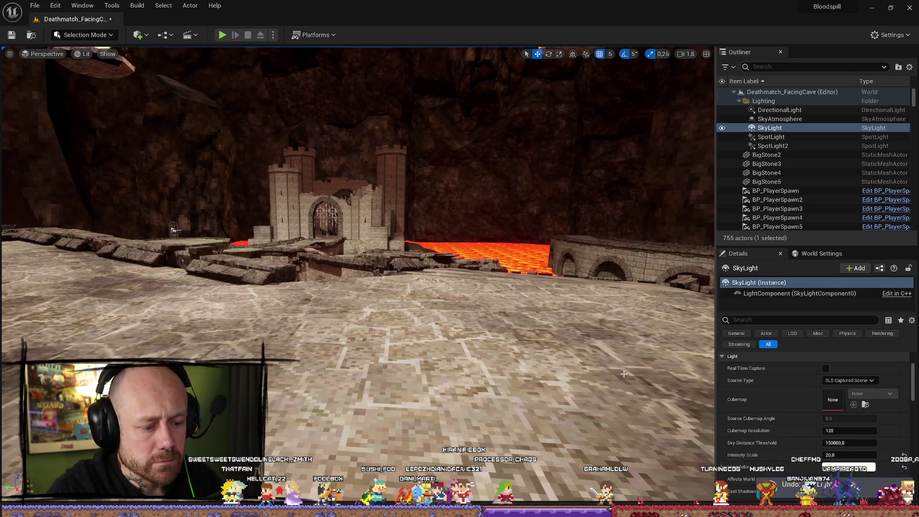
{"action": "key", "text": "ctrl+z"}
{"action": "key", "text": "ctrl+z"}
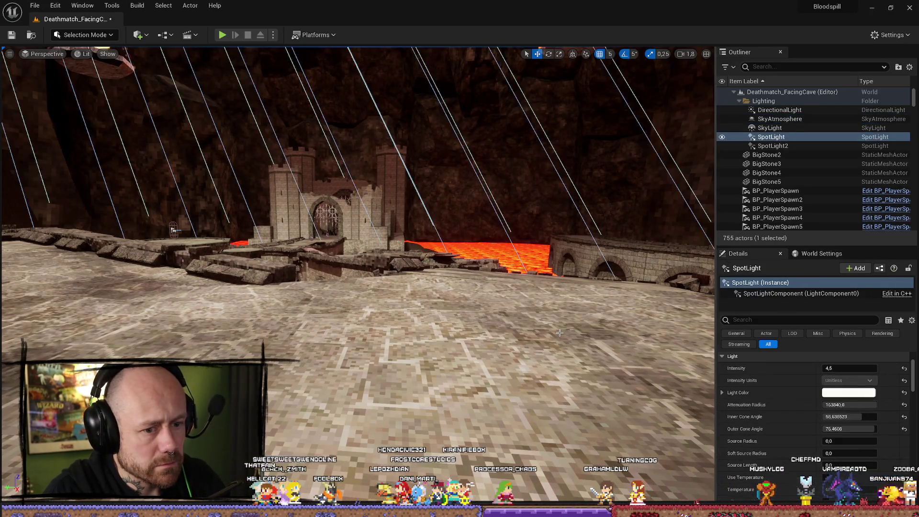
{"action": "key", "text": "ctrl+z"}
{"action": "key", "text": "ctrl+z"}
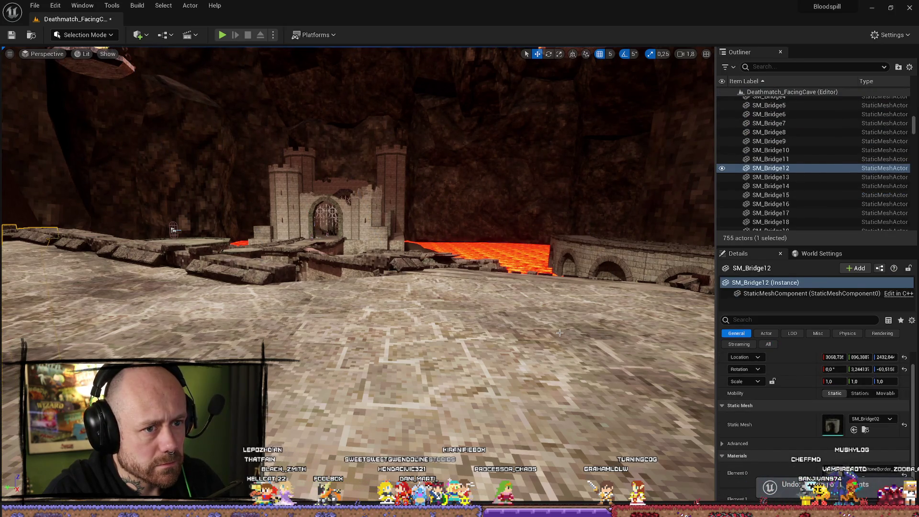
{"action": "key", "text": "ctrl+z"}
{"action": "key", "text": "ctrl+z"}
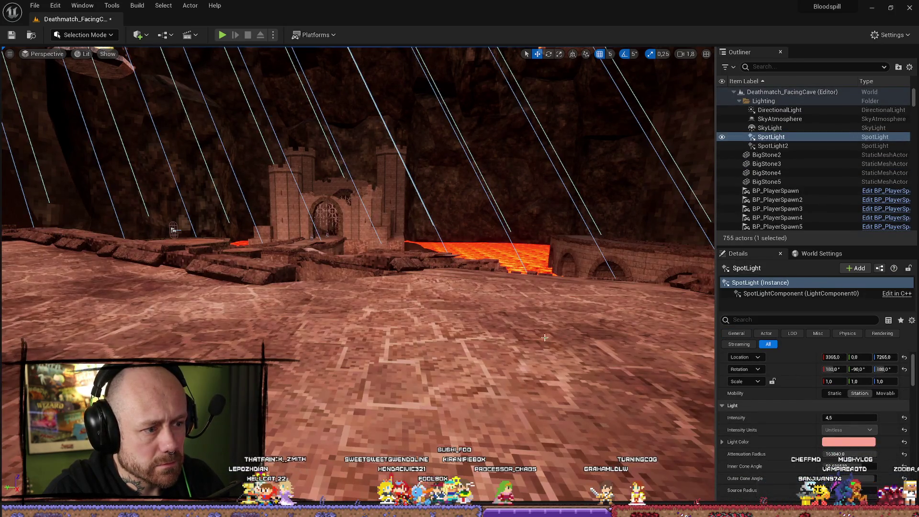
Step: Give the SpotLight a soft, low-saturation peach tint
{"action": "left_click", "coordinate": [848, 441]}
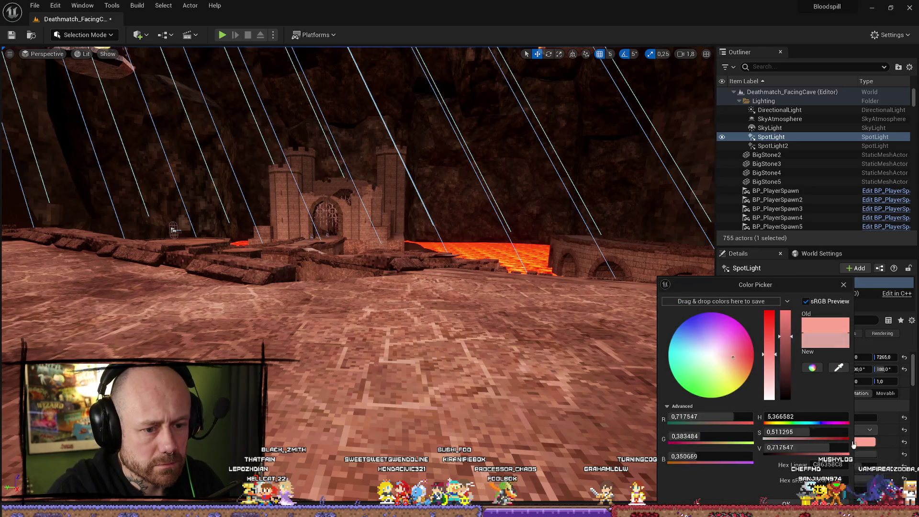
{"action": "left_click", "coordinate": [732, 362]}
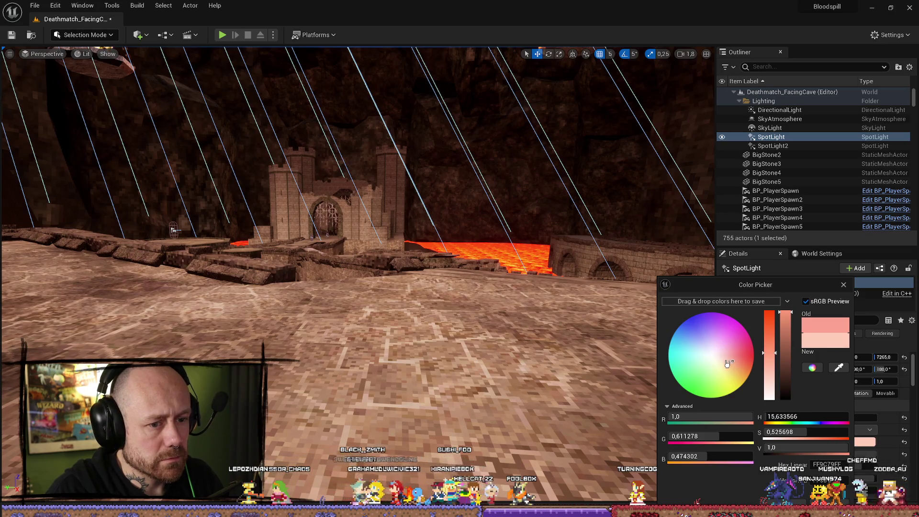
{"action": "left_click", "coordinate": [725, 363]}
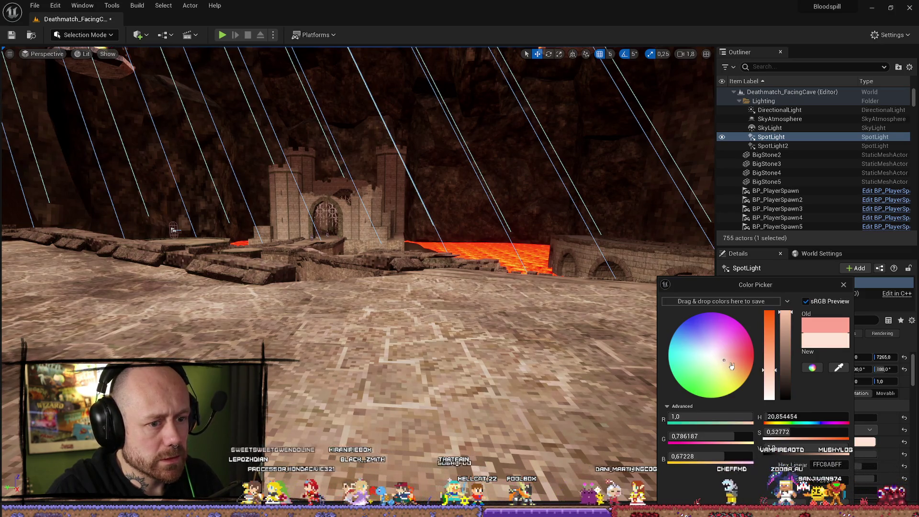
{"action": "left_click", "coordinate": [732, 362]}
{"action": "left_click", "coordinate": [731, 361]}
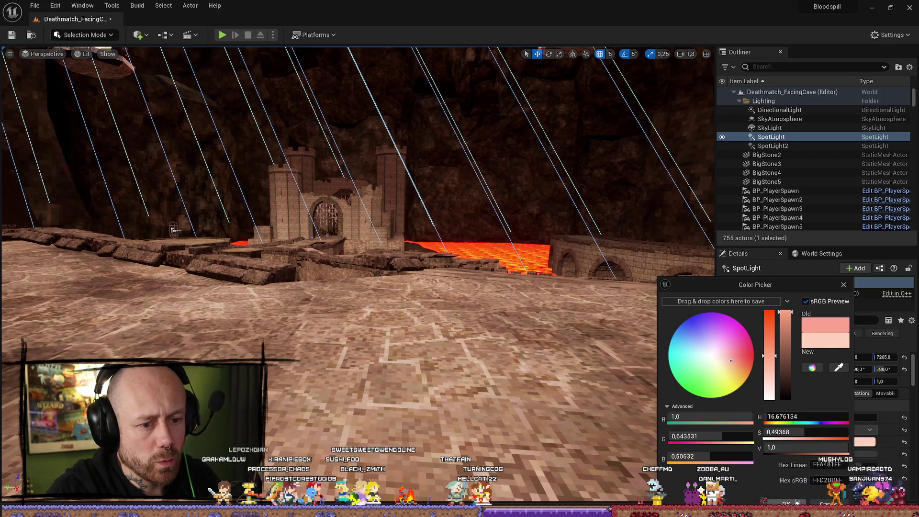
{"action": "left_click", "coordinate": [794, 500]}
Step: Try a near-white spotlight colour, then cancel it
{"action": "left_click", "coordinate": [846, 442]}
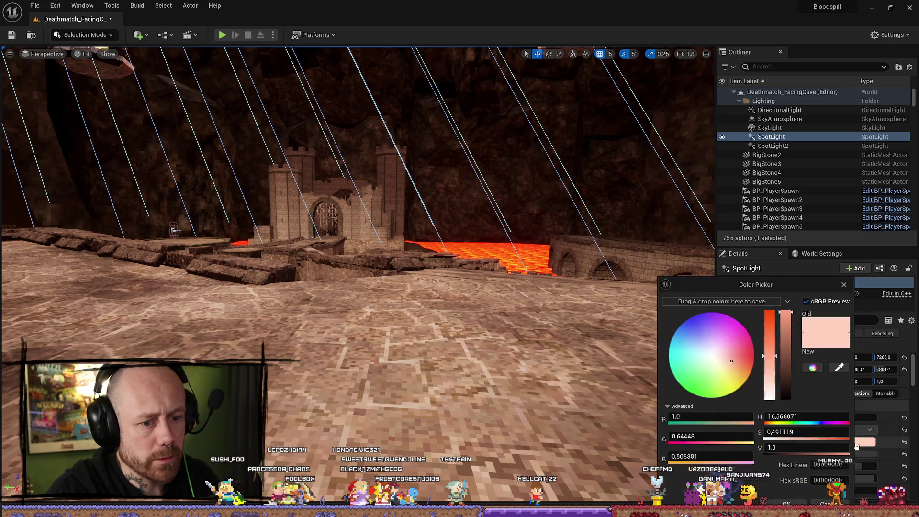
{"action": "left_click", "coordinate": [712, 357]}
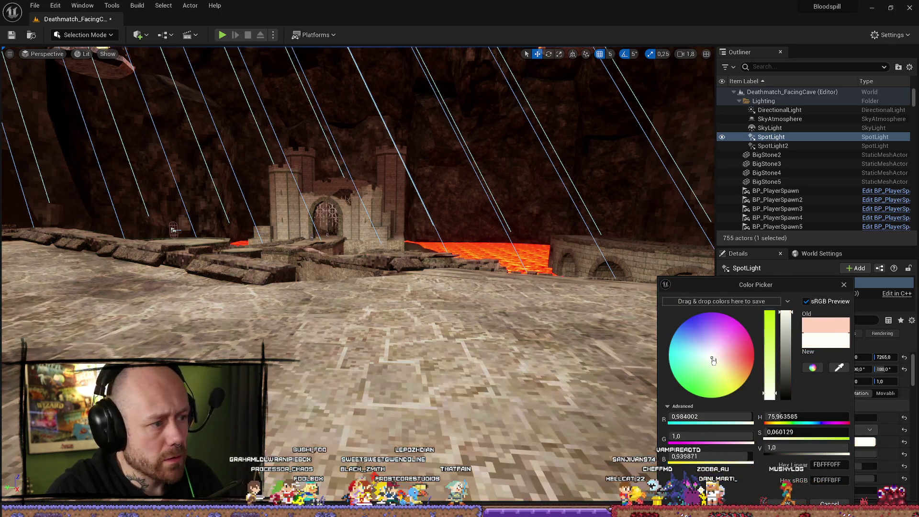
{"action": "key", "text": "Escape"}
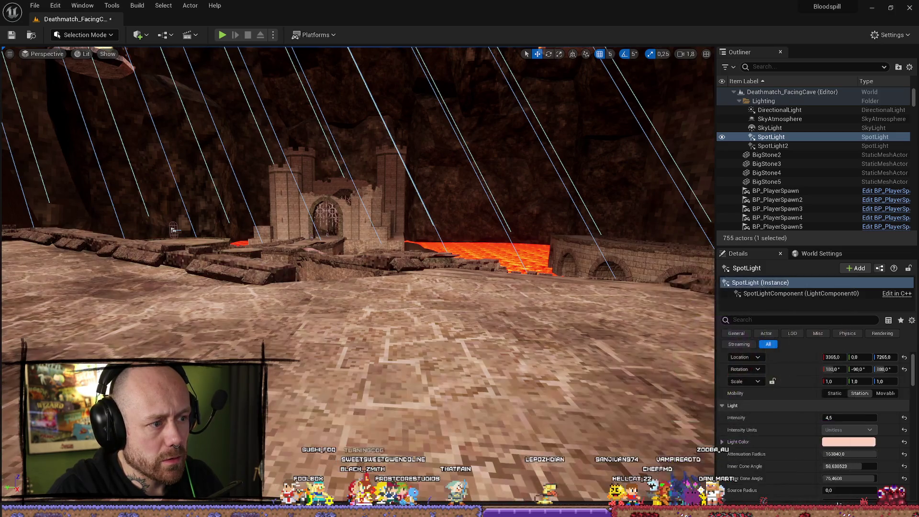
{"action": "scroll", "coordinate": [358, 275], "scroll_direction": "up", "scroll_amount": 2}
{"action": "key", "text": "w"}
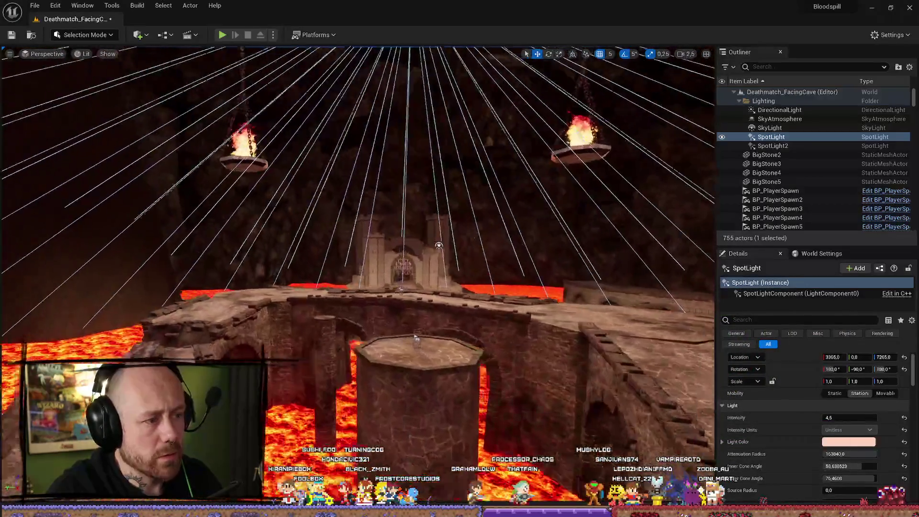
{"action": "key", "text": "d"}
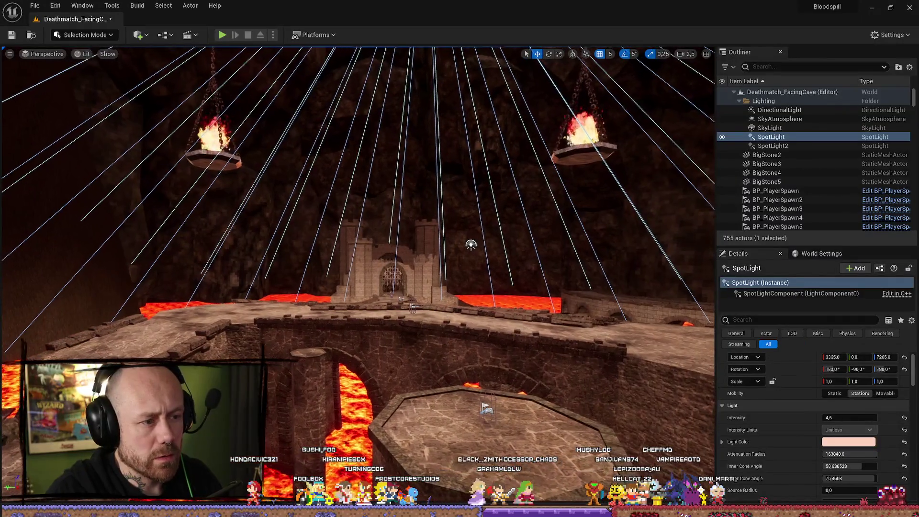
{"action": "left_click", "coordinate": [12, 34]}
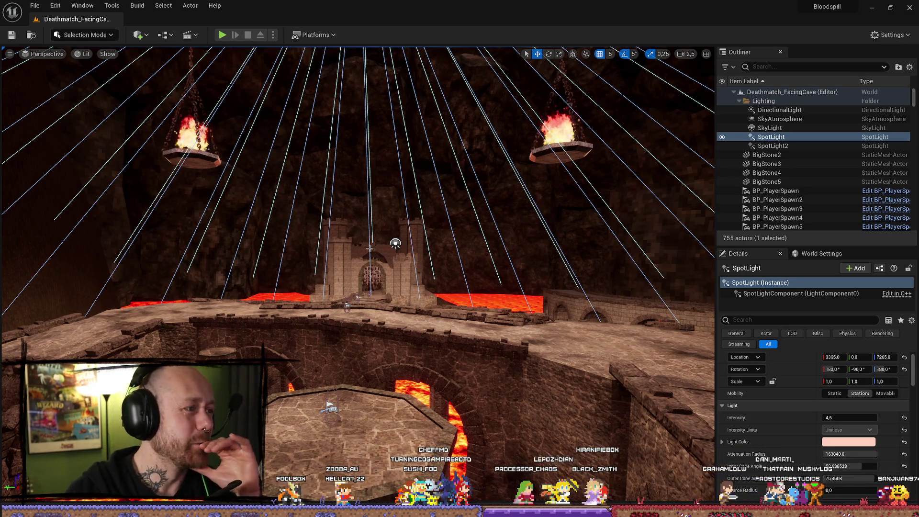
{"action": "mouse_move", "coordinate": [277, 324]}
{"action": "left_mouse_down"}
{"action": "mouse_move", "coordinate": [259, 306]}
{"action": "mouse_move", "coordinate": [278, 287]}
{"action": "mouse_move", "coordinate": [411, 327]}
{"action": "left_mouse_up"}
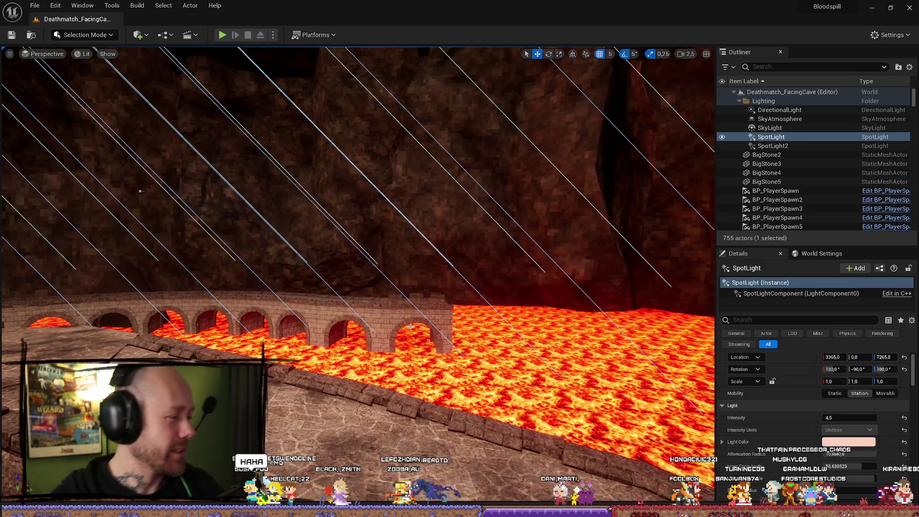
{"action": "mouse_move", "coordinate": [39, 228]}
{"action": "left_mouse_down"}
{"action": "mouse_move", "coordinate": [214, 350]}
{"action": "mouse_move", "coordinate": [327, 352]}
{"action": "left_mouse_up"}
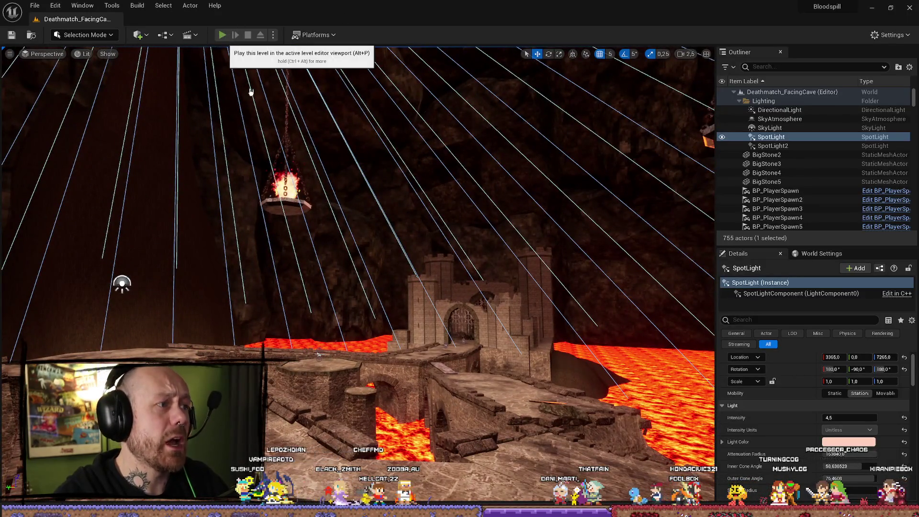
Step: Play-test briefly, walking off the bridge into lava, then stop and dismiss the error log
{"action": "left_click", "coordinate": [223, 35]}
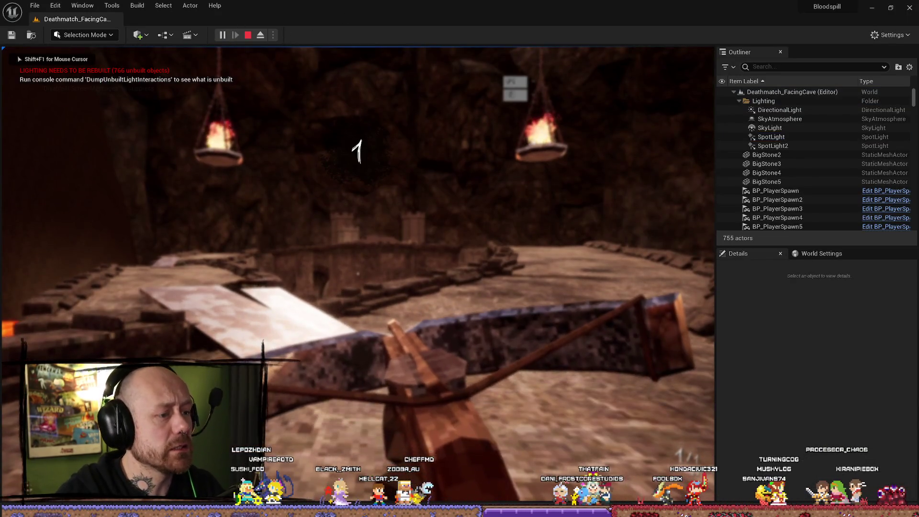
{"action": "key", "text": "w"}
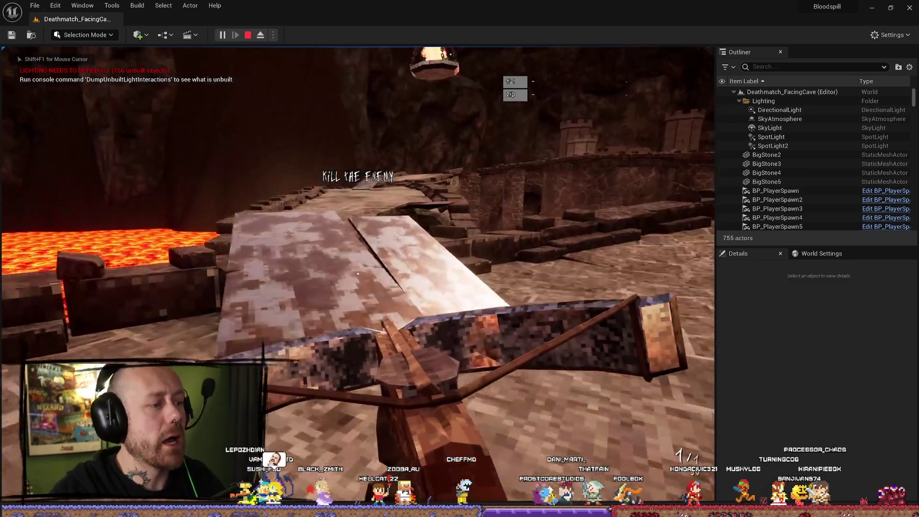
{"action": "key", "text": "w"}
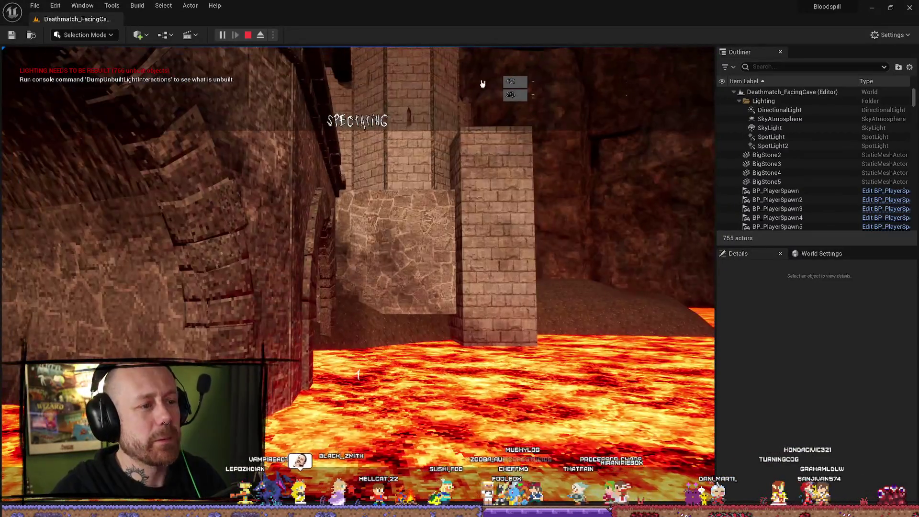
{"action": "key", "text": "Escape"}
{"action": "left_click", "coordinate": [910, 7]}
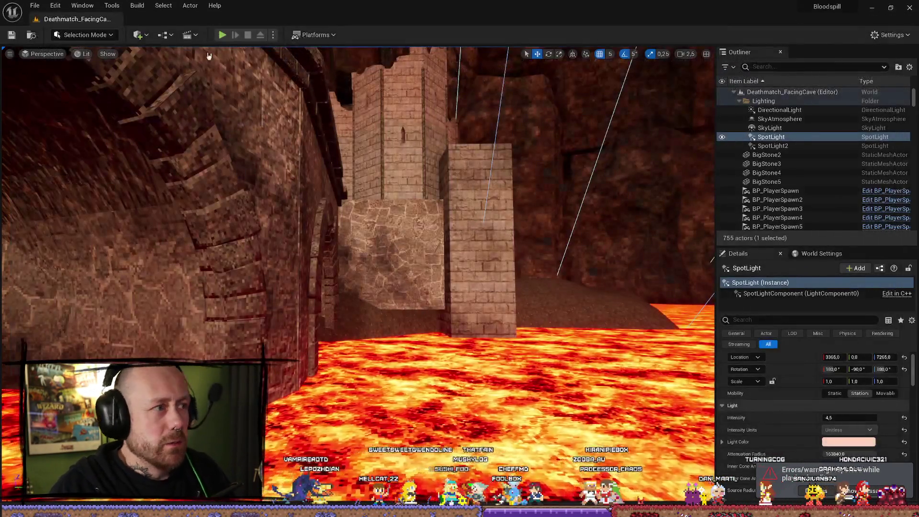
Step: Start rebuilding the level's lighting with Build > Build Lighting
{"action": "left_click", "coordinate": [35, 6]}
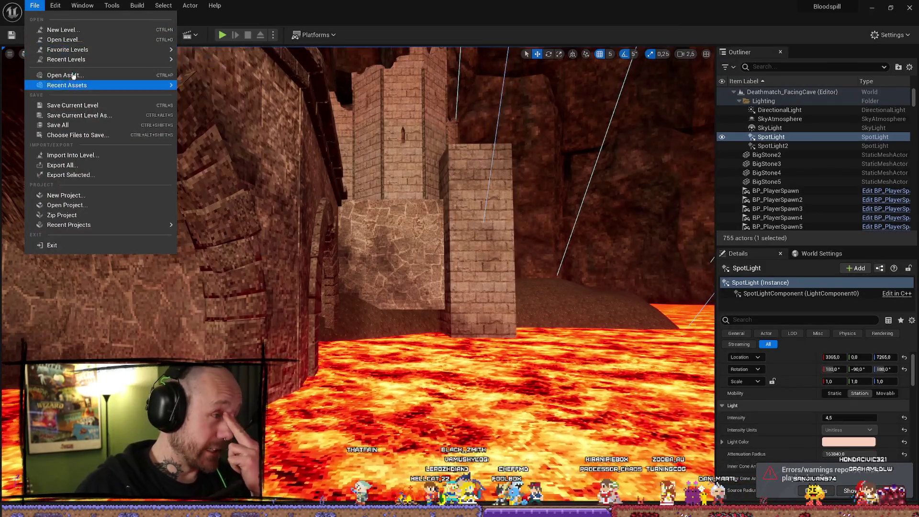
{"action": "left_click", "coordinate": [140, 4]}
{"action": "left_click", "coordinate": [173, 31]}
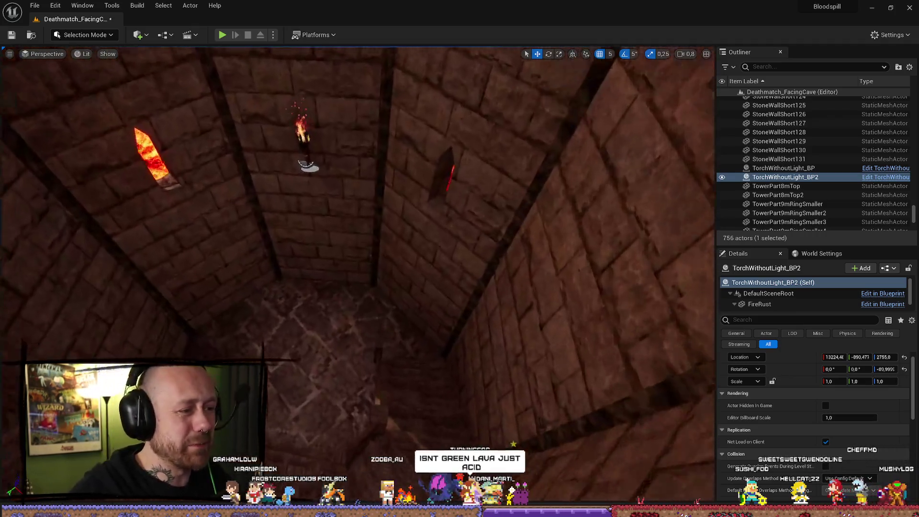
Step: Lower the TorchWithoutLight_BP torch down the tower wall, then select TorchWithoutLight_BP2
{"action": "double_click", "coordinate": [783, 168]}
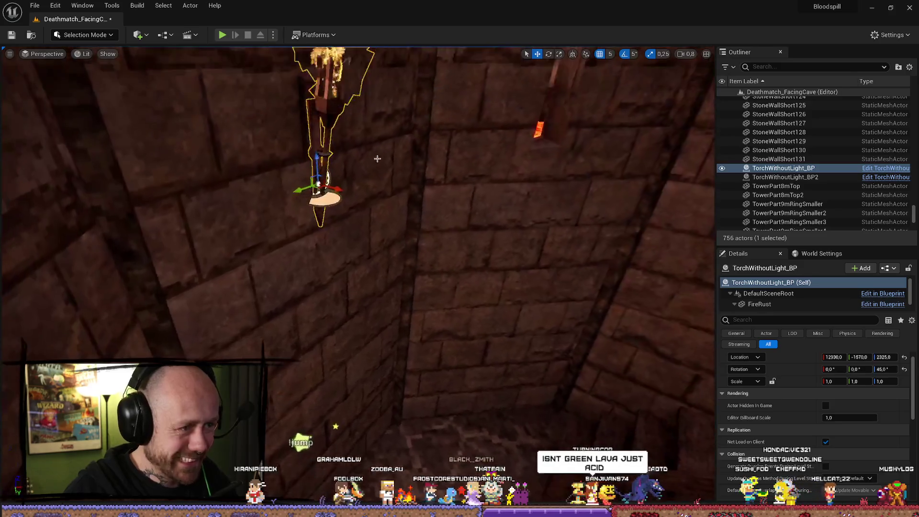
{"action": "mouse_move", "coordinate": [318, 191]}
{"action": "left_mouse_down"}
{"action": "mouse_move", "coordinate": [334, 295]}
{"action": "mouse_move", "coordinate": [342, 222]}
{"action": "mouse_move", "coordinate": [351, 233]}
{"action": "mouse_move", "coordinate": [335, 225]}
{"action": "left_mouse_up"}
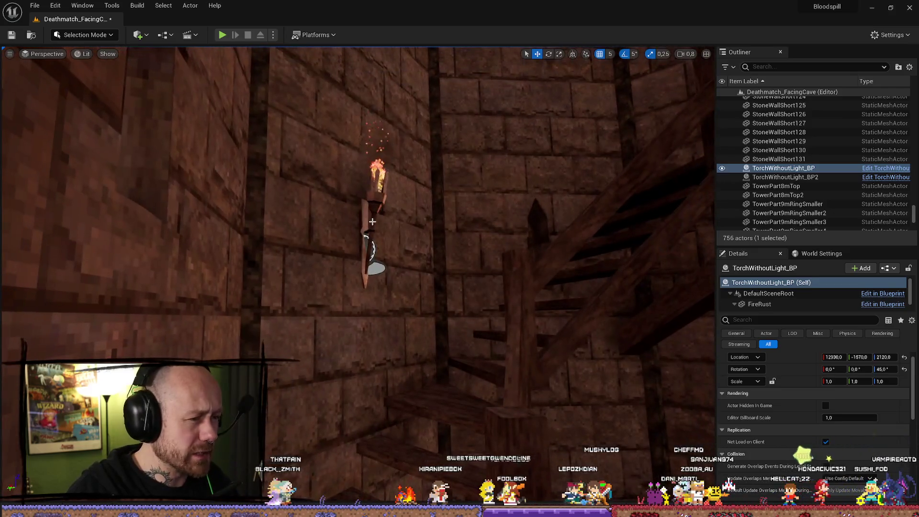
{"action": "left_click", "coordinate": [369, 208]}
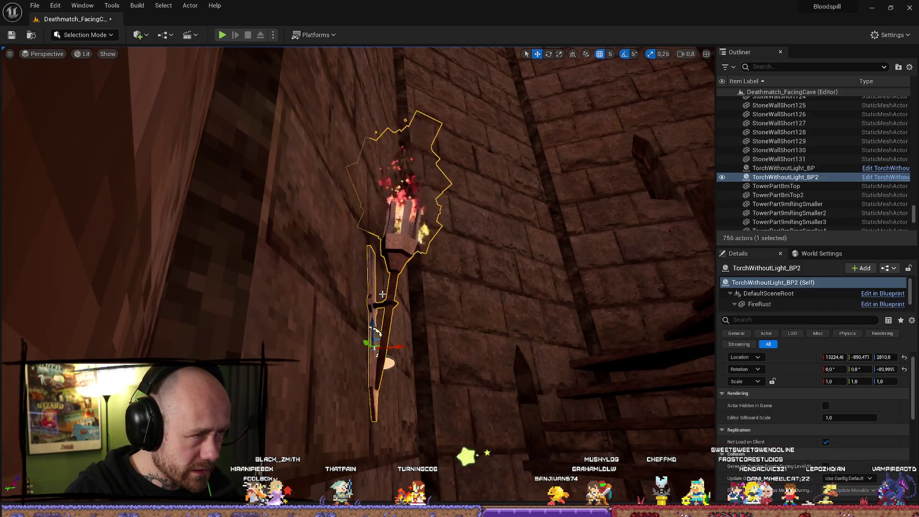
{"action": "mouse_move", "coordinate": [375, 287]}
{"action": "left_mouse_down"}
{"action": "mouse_move", "coordinate": [340, 229]}
{"action": "mouse_move", "coordinate": [345, 277]}
{"action": "mouse_move", "coordinate": [328, 233]}
{"action": "left_mouse_up"}
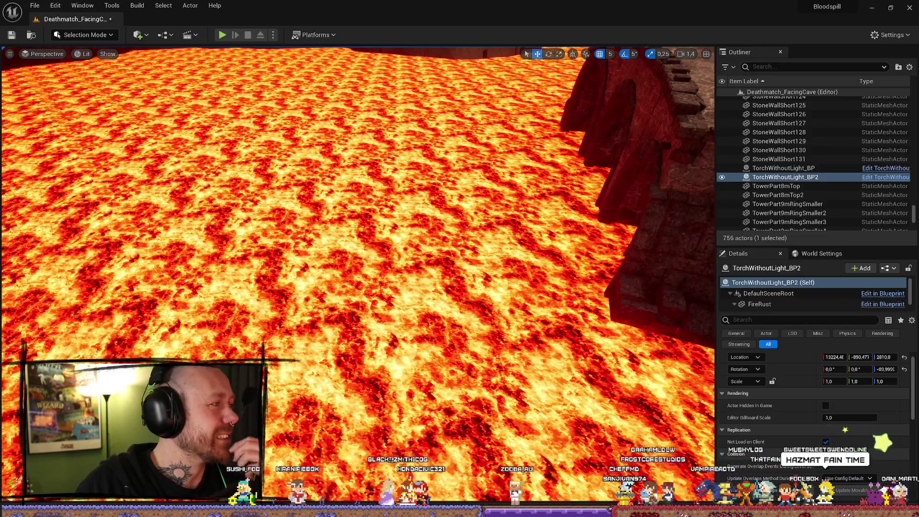
Step: Bring the Firefox window with the YouTube 'hazmat dudes' results to the front
{"action": "key", "text": "alt+Tab"}
{"action": "key", "text": "alt+Tab"}
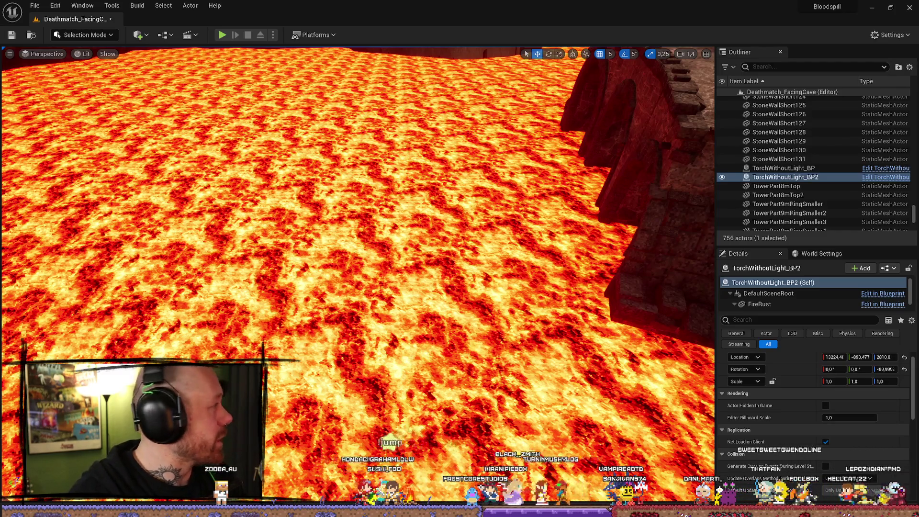
{"action": "key", "text": "alt+Tab"}
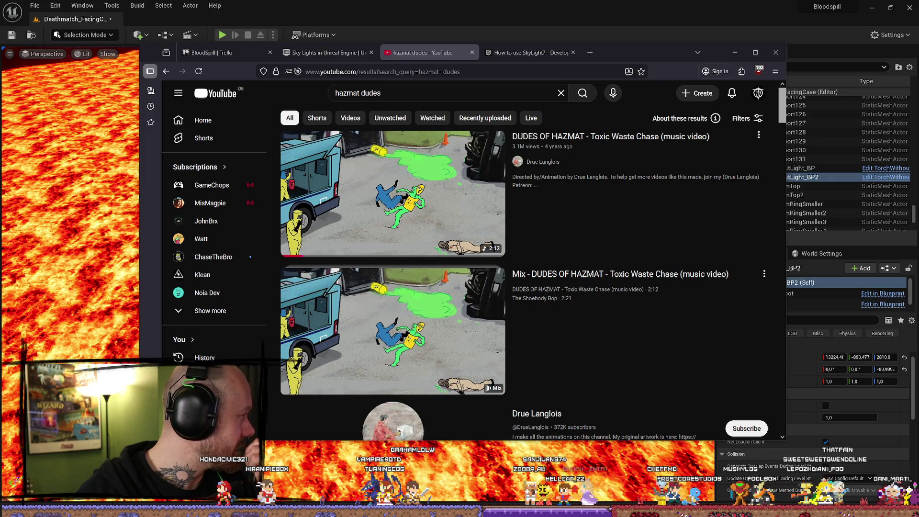
Step: Play the DUDES OF HAZMAT 'Toxic Waste Chase' video and reposition the Firefox window
{"action": "mouse_move", "coordinate": [439, 239]}
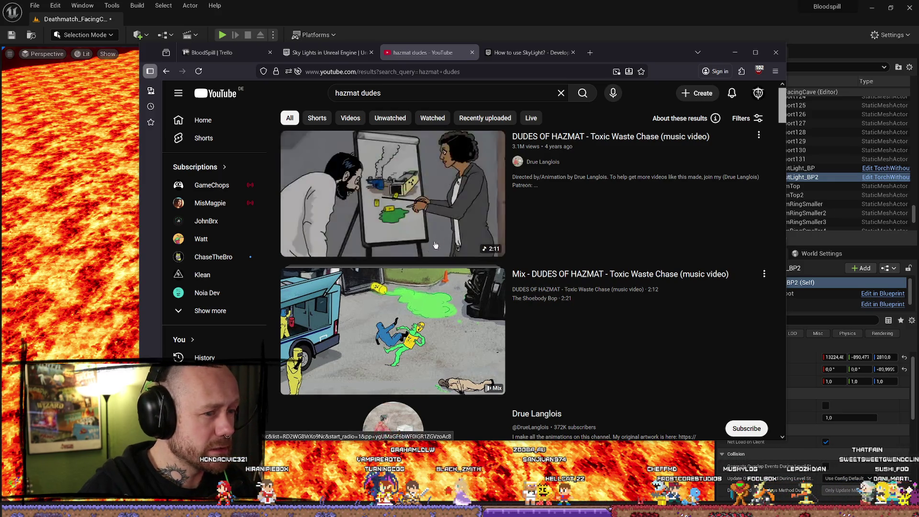
{"action": "left_click", "coordinate": [447, 206]}
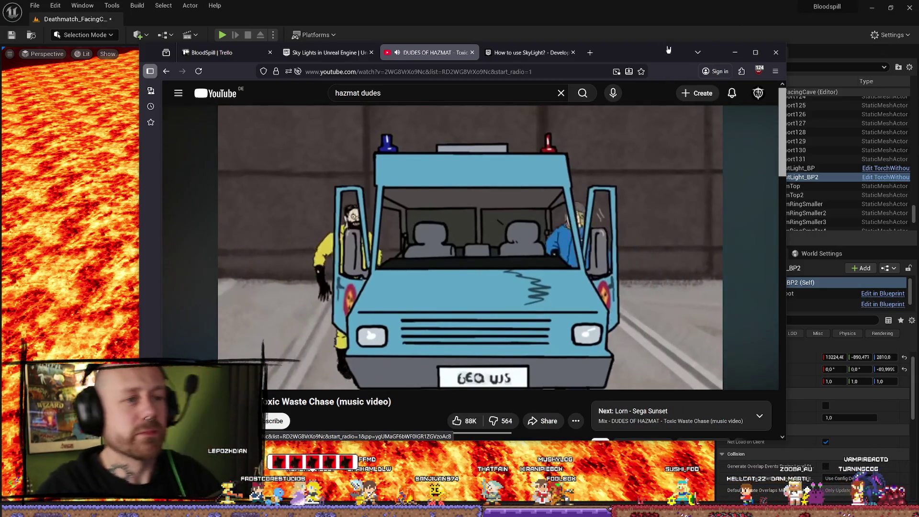
{"action": "left_click_drag", "start_coordinate": [666, 45], "coordinate": [576, 46]}
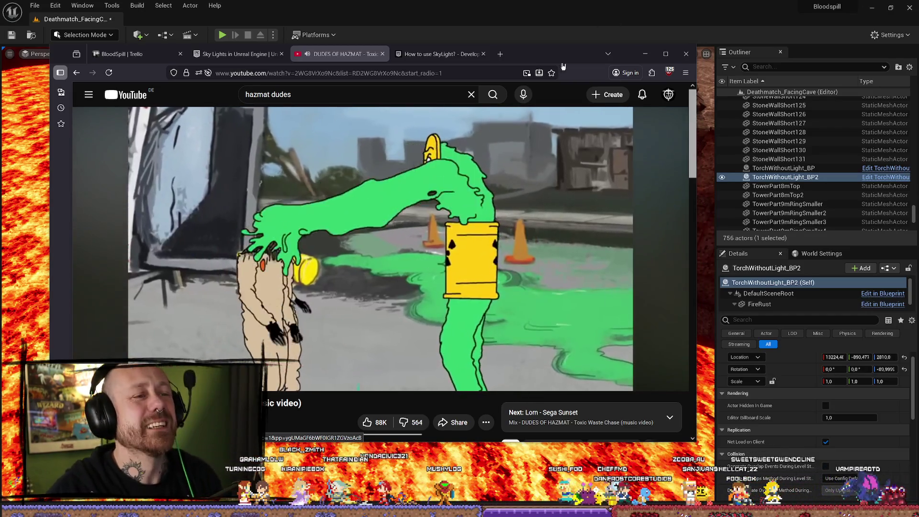
{"action": "left_click_drag", "start_coordinate": [572, 60], "coordinate": [636, 71]}
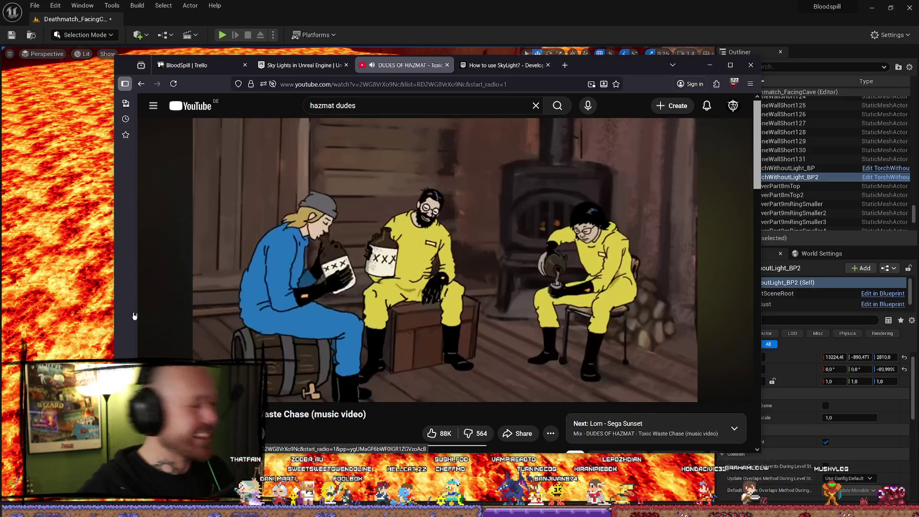
{"action": "mouse_move", "coordinate": [524, 274]}
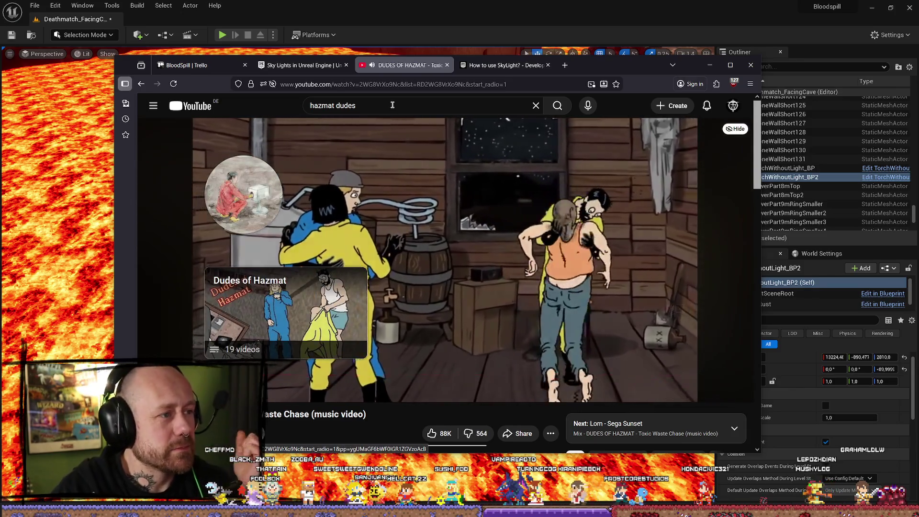
Step: Search YouTube for 'mama said knock you out' using the suggestion list
{"action": "left_click", "coordinate": [306, 105]}
{"action": "type", "text": "mama said"}
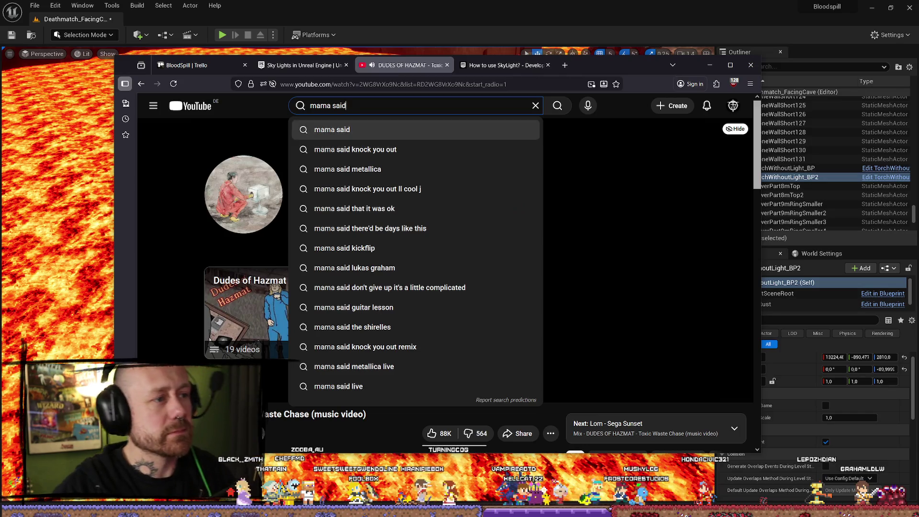
{"action": "left_click", "coordinate": [355, 149]}
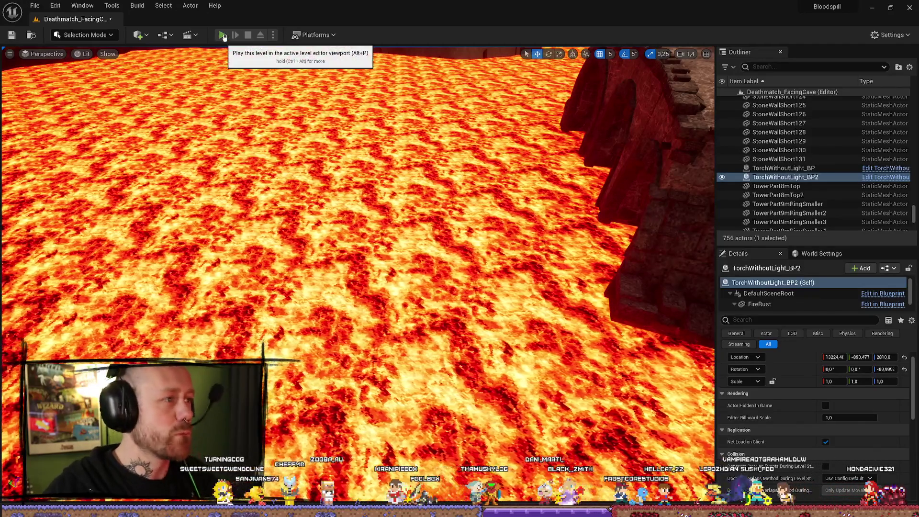
Step: Launch a Play-In-Editor session of the lava cave level with Alt+P
{"action": "key", "text": "alt+p"}
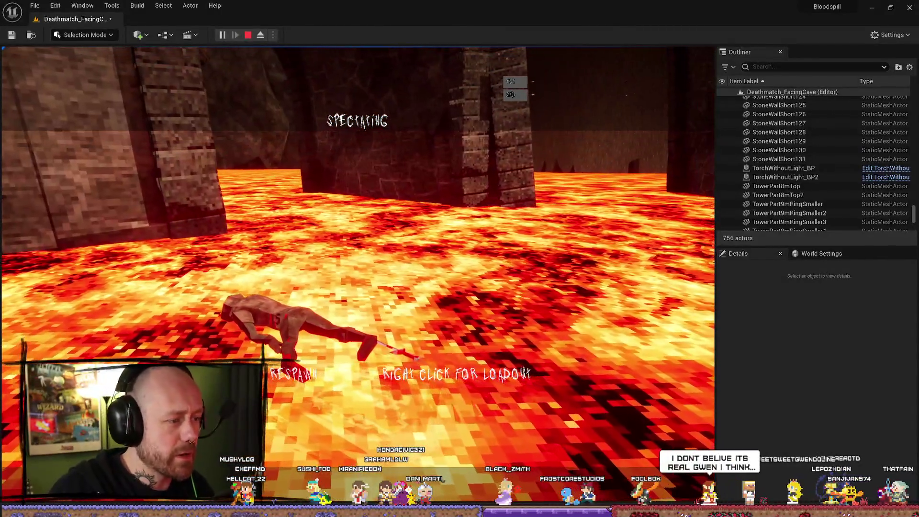
Step: After dying in the lava, bring up the crossbow and melee loadout screen to respawn
{"action": "right_click", "coordinate": [8, 331]}
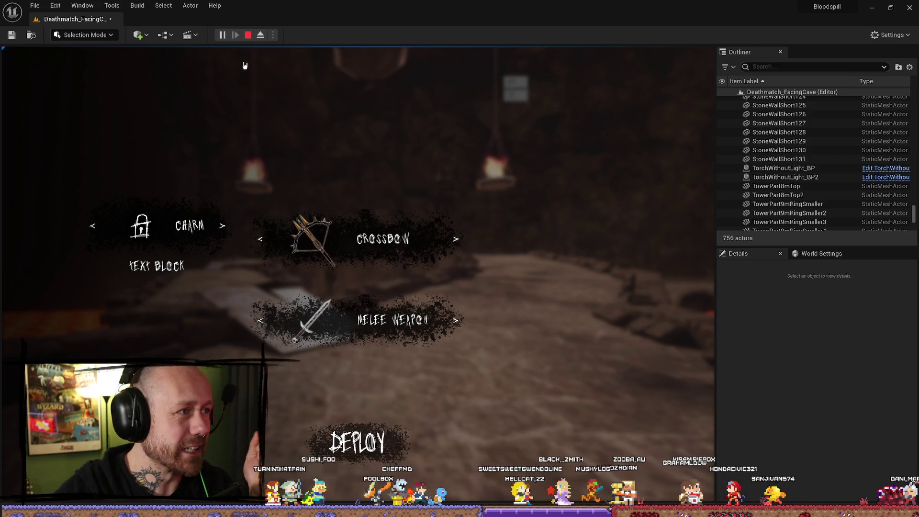
Step: Stop the Play-In-Editor session and close the Message Log of play errors
{"action": "left_click", "coordinate": [247, 35]}
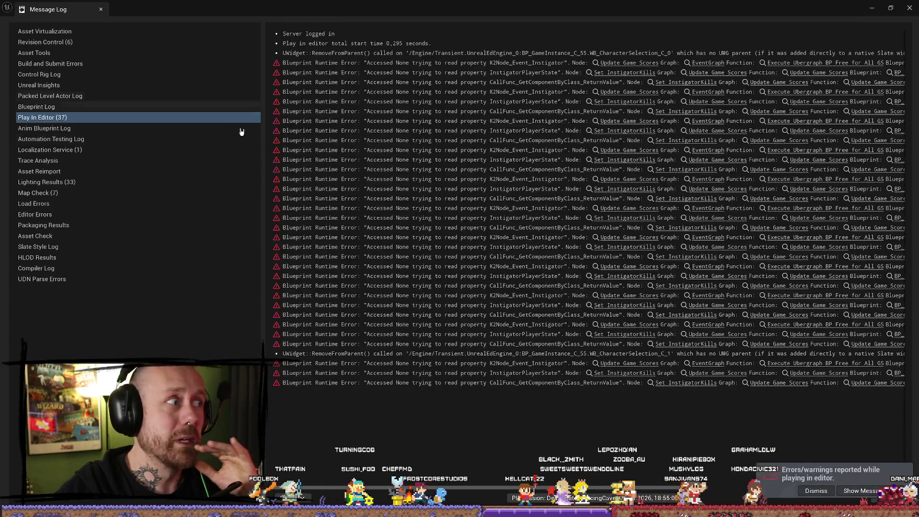
{"action": "left_click", "coordinate": [911, 9]}
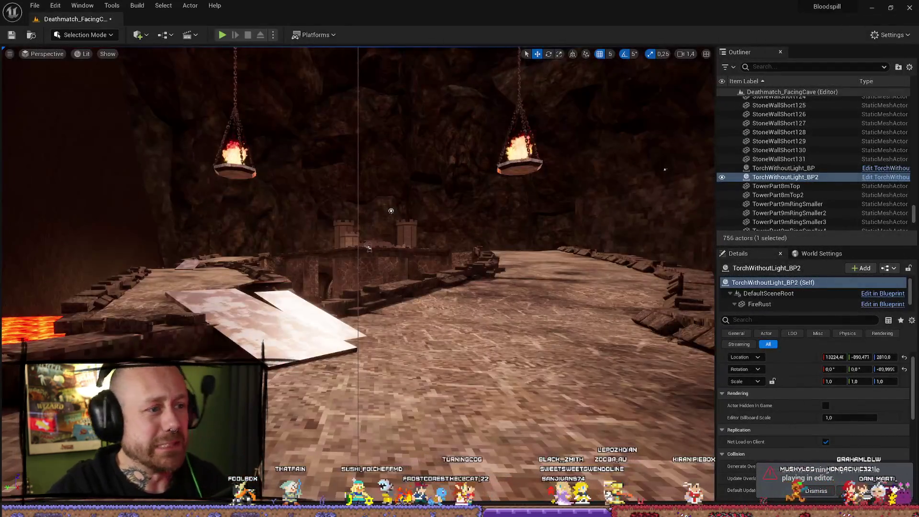